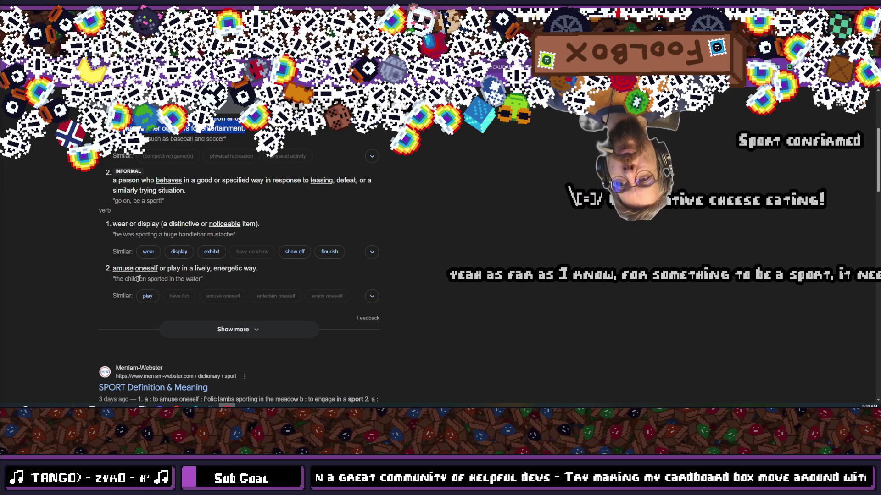
Highlight and read the second verb definition of 'sport' in the browser.
left_click_drag(231, 271, 299, 262)
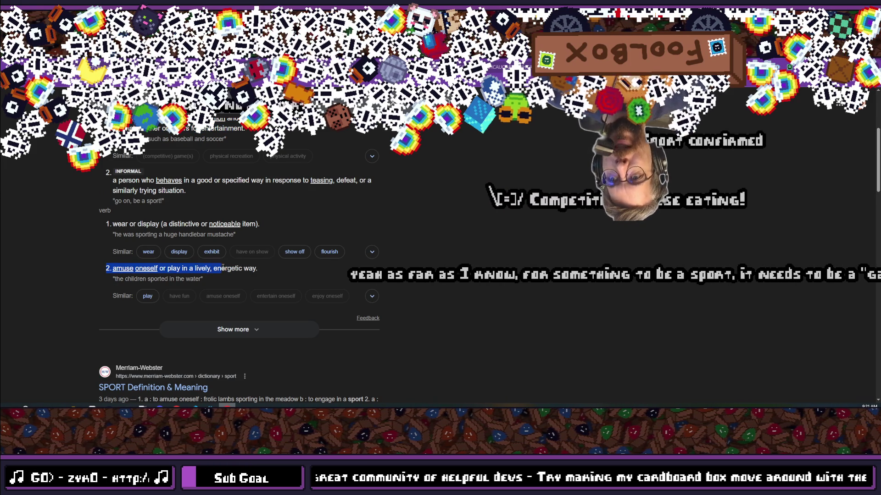
triple_click(254, 269)
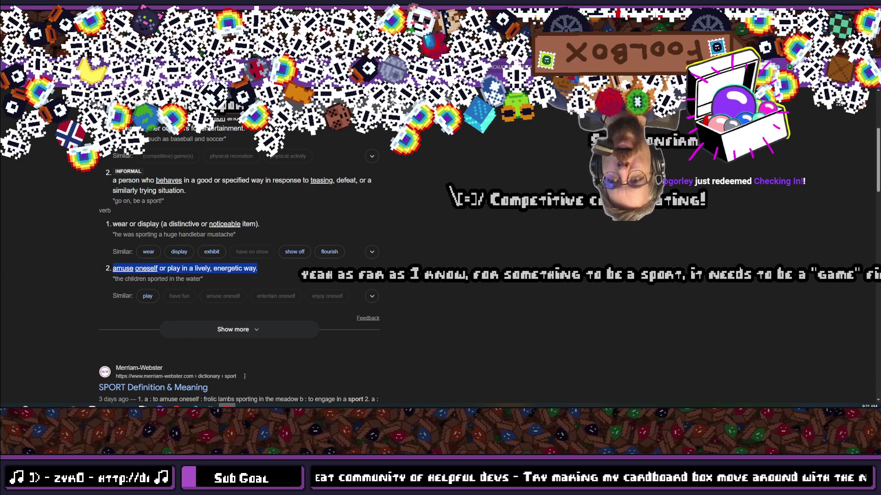
left_click(197, 269)
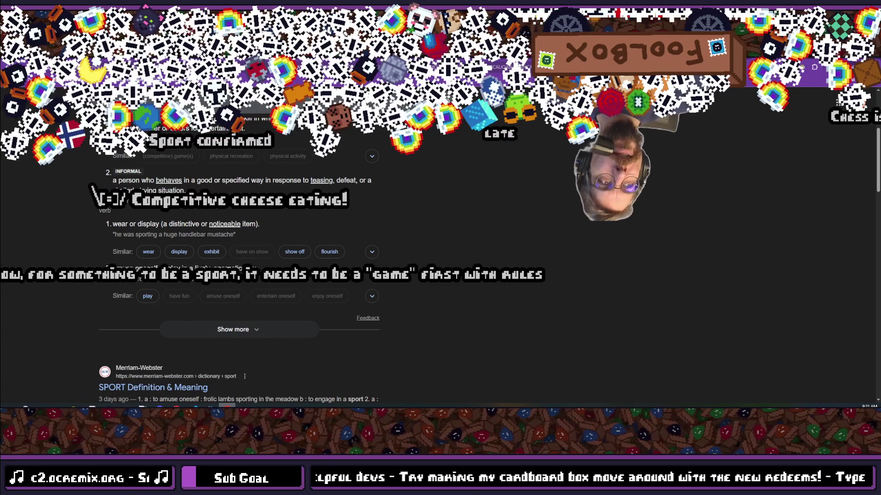
scroll(184, 260, "up", 1)
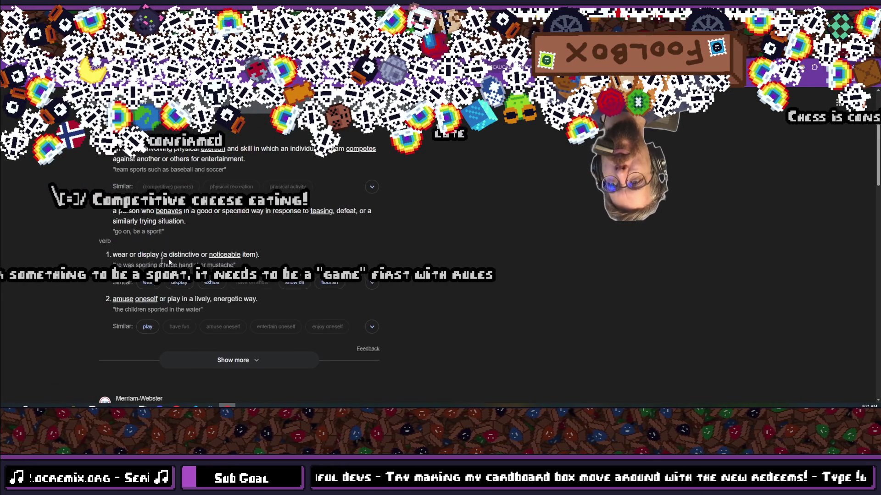
scroll(184, 260, "up", 1)
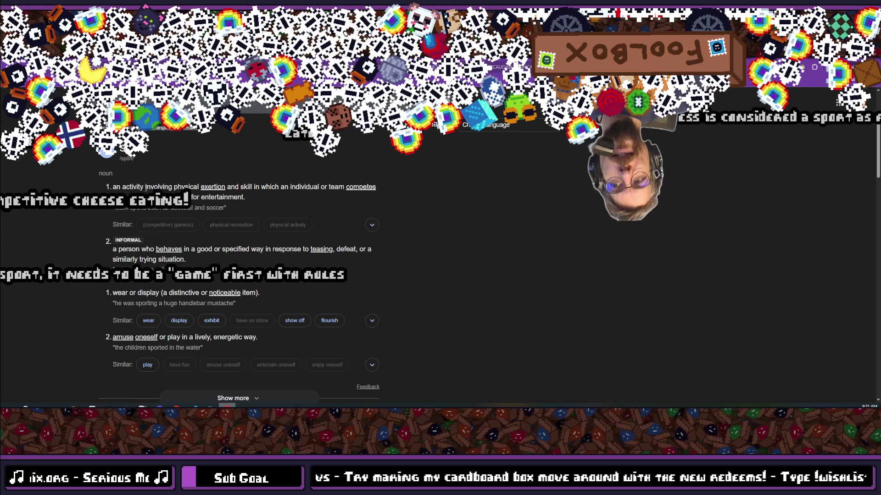
Highlight parts of the first noun definition of 'sport' while reading it.
left_click_drag(241, 187, 317, 183)
left_click(340, 186)
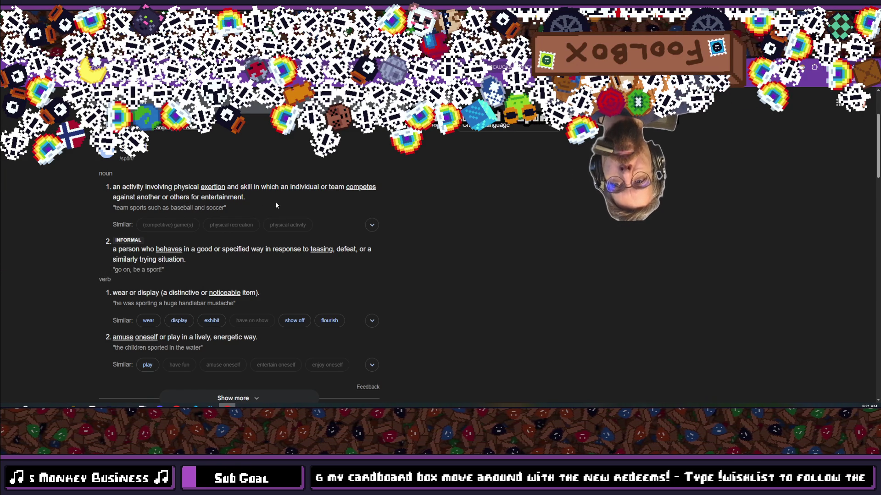
mouse_move(110, 199)
left_mouse_down()
mouse_move(255, 196)
mouse_move(112, 197)
mouse_move(106, 173)
mouse_move(190, 212)
left_mouse_up()
left_click(254, 196)
scroll(190, 254, "up", 1)
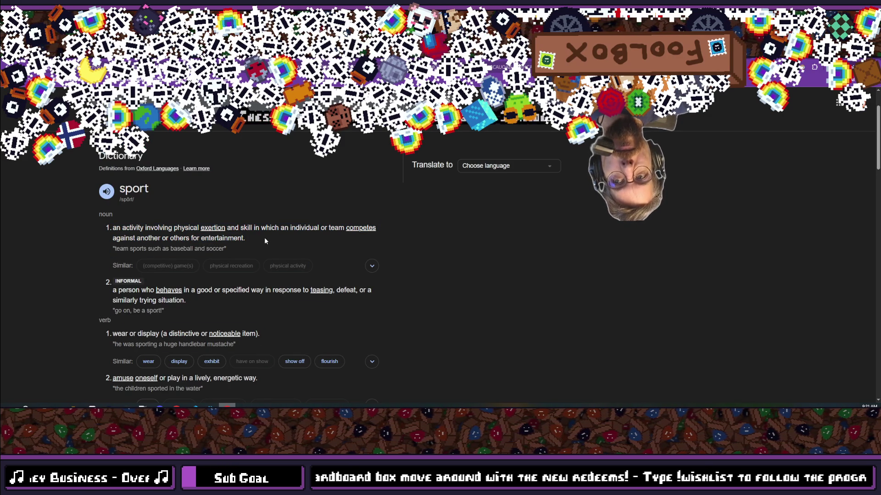
left_click_drag(267, 242, 213, 225)
left_click(173, 231)
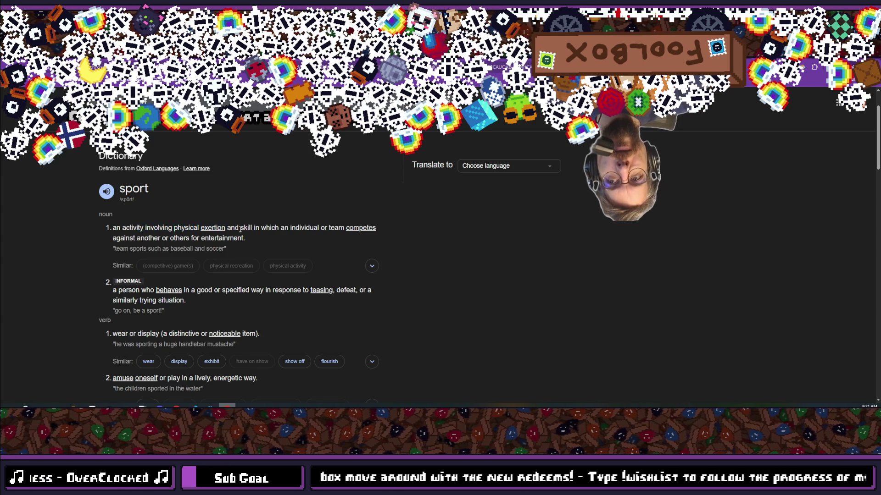
Select the skill phrase, then the whole first noun definition of 'sport'.
mouse_move(240, 229)
left_mouse_down()
mouse_move(309, 237)
mouse_move(311, 229)
left_mouse_up()
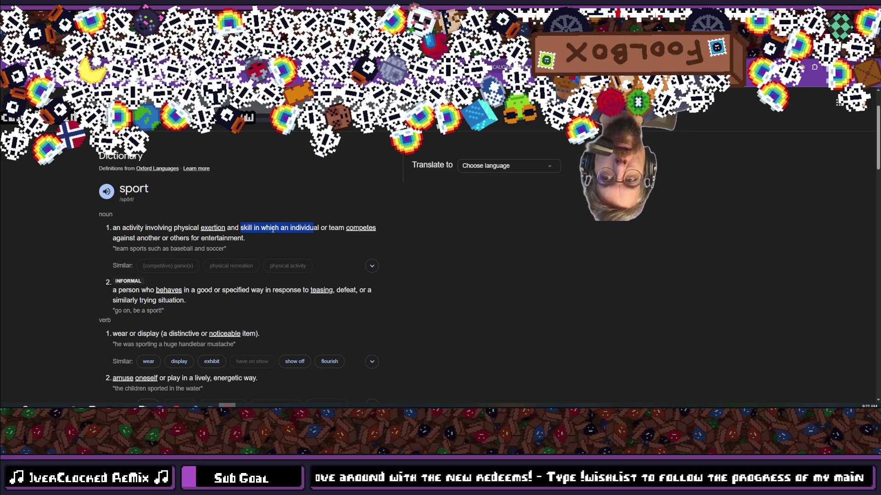
mouse_move(246, 238)
left_mouse_down()
mouse_move(123, 238)
mouse_move(109, 228)
left_mouse_up()
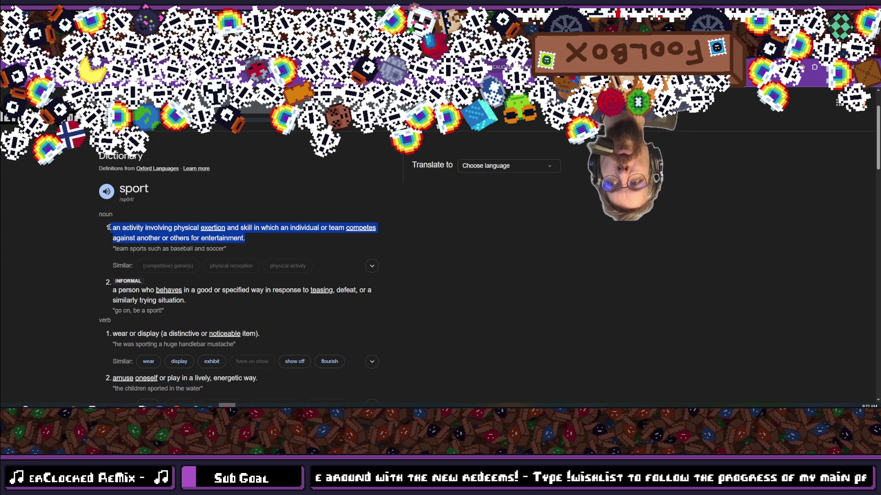
left_click(110, 227)
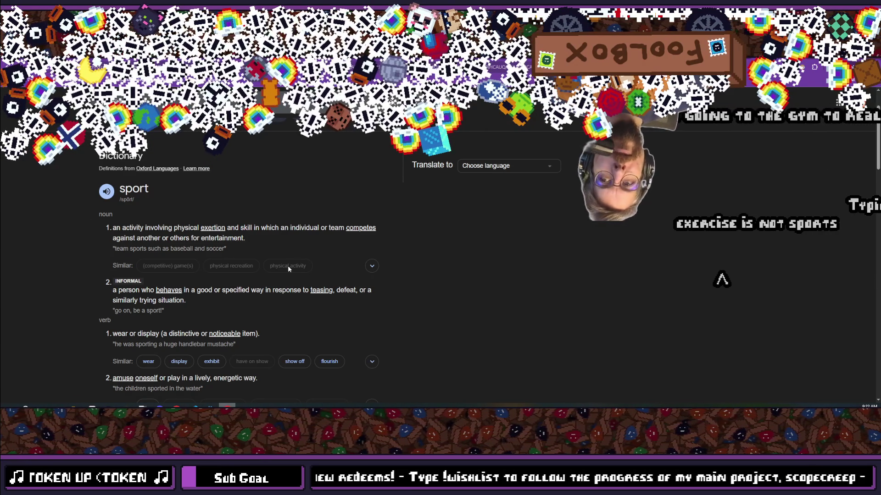
scroll(288, 266, "down", 2)
scroll(288, 265, "down", 3)
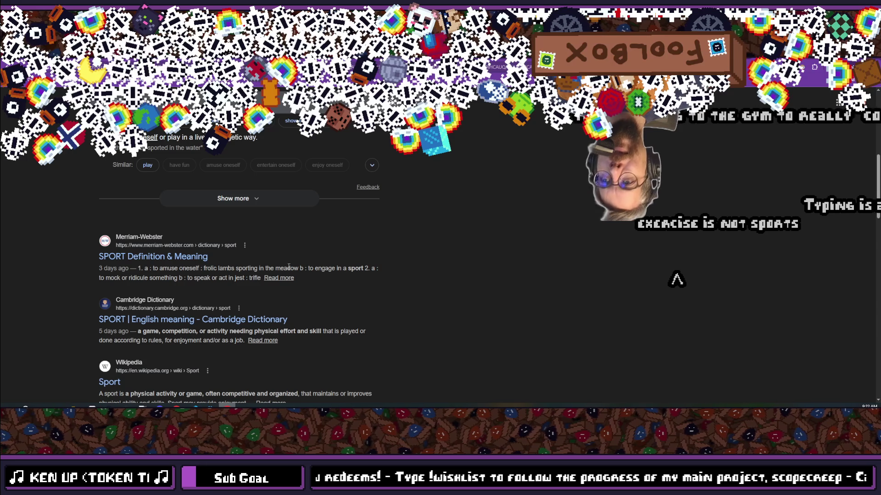
scroll(289, 266, "down", 2)
scroll(288, 267, "up", 10)
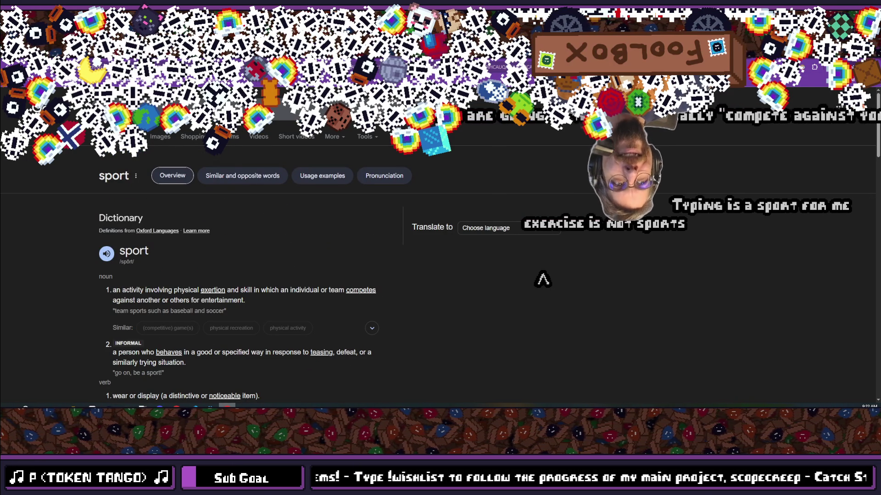
Return to the Godot editor and run the project to its title menu.
key("alt+Tab")
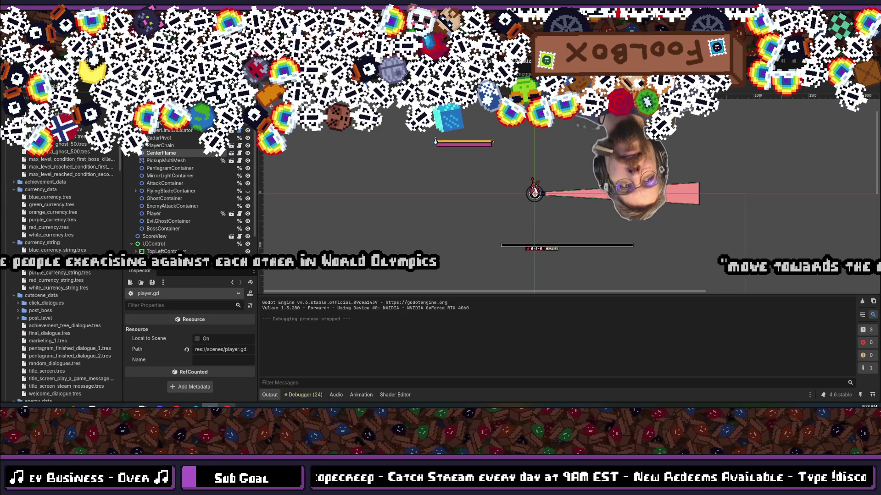
key("alt")
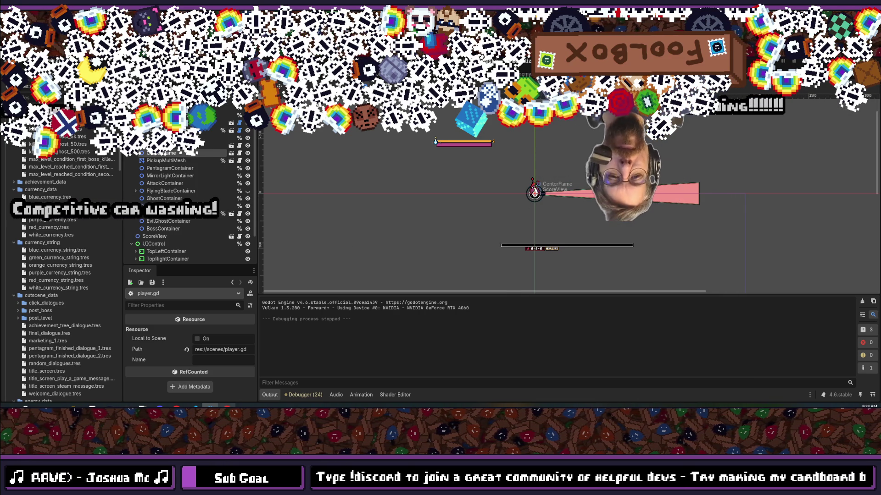
key("F5")
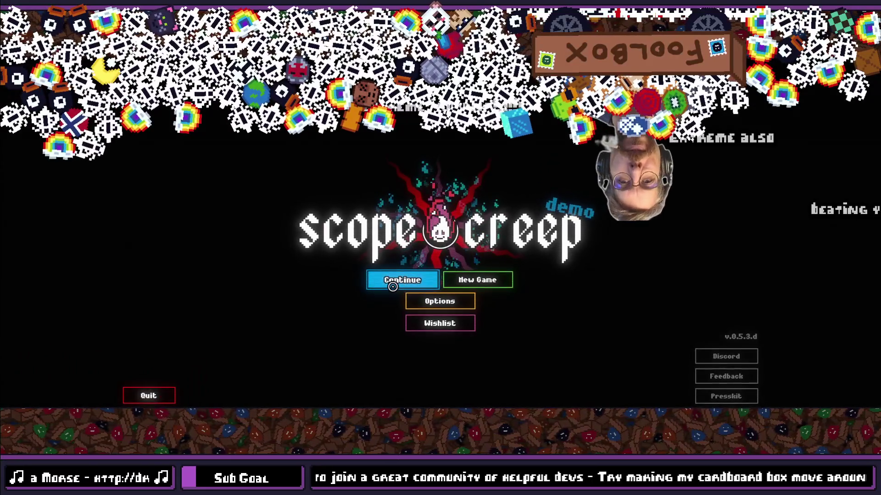
Continue the save, stop the crashed session with F8, and switch to VS Code.
left_click(393, 286)
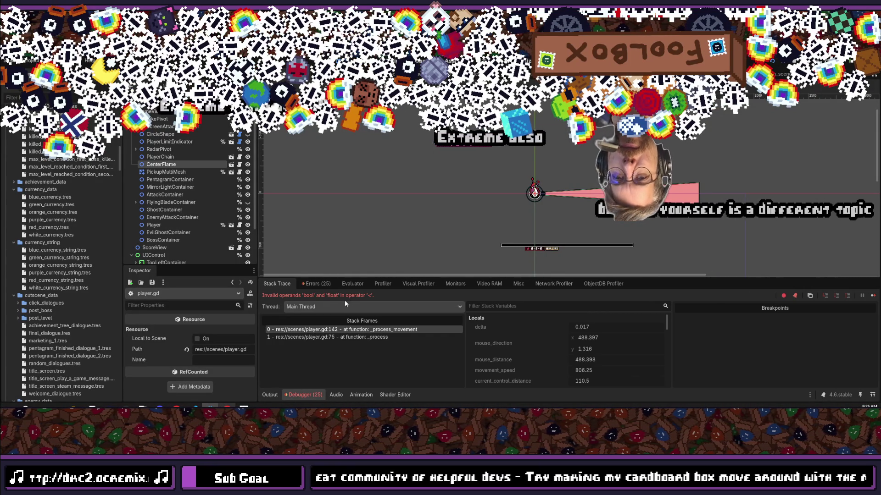
key("F8")
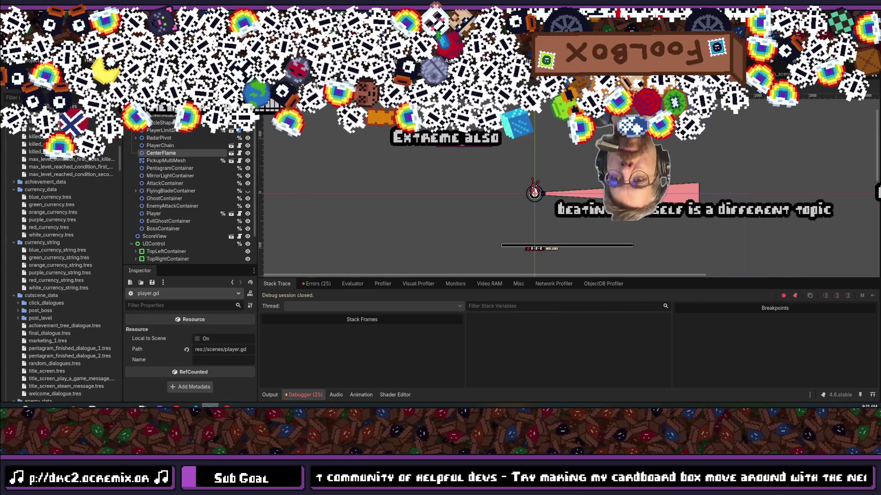
left_click(204, 407)
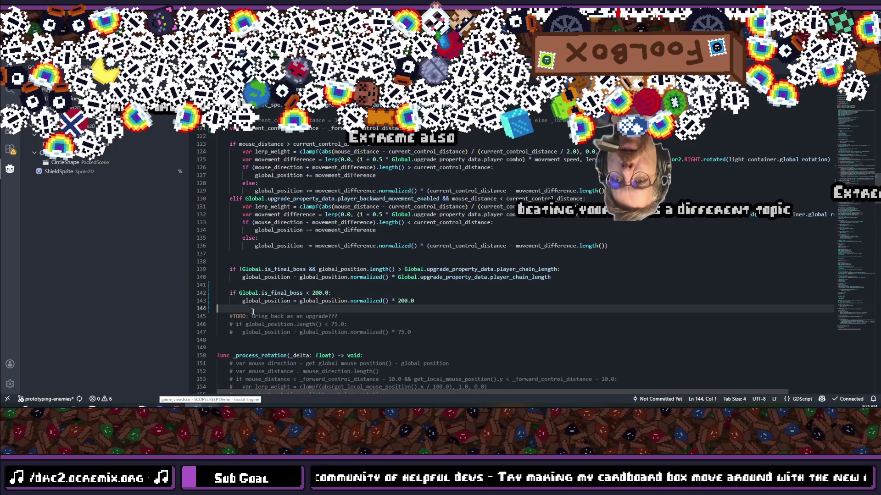
Insert '&& global_position.length()' after Global.is_final_boss on line 142 of player.gd.
left_click(260, 325)
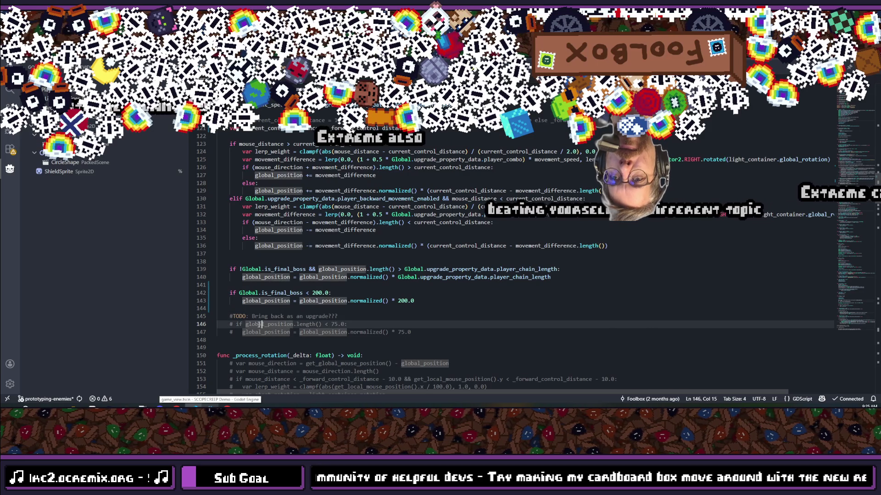
left_click(302, 316)
left_click_drag(244, 324, 349, 324)
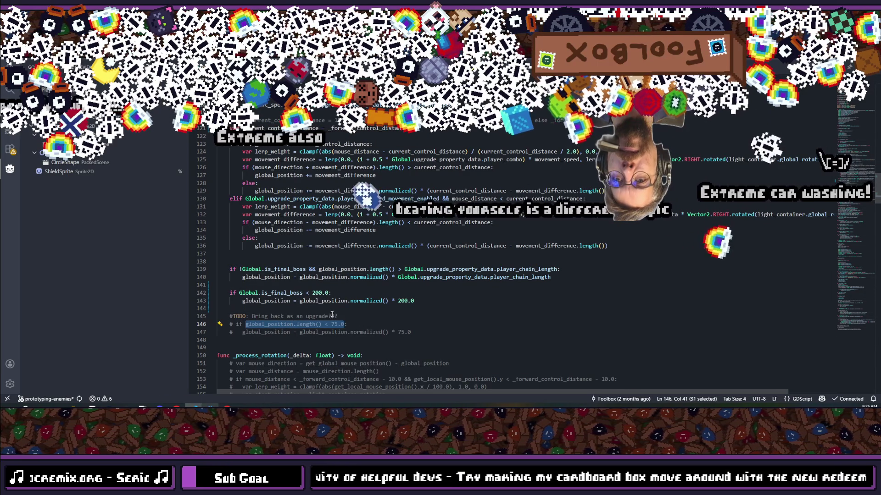
left_click(329, 293)
key("Left")
key("Left")
key("Left")
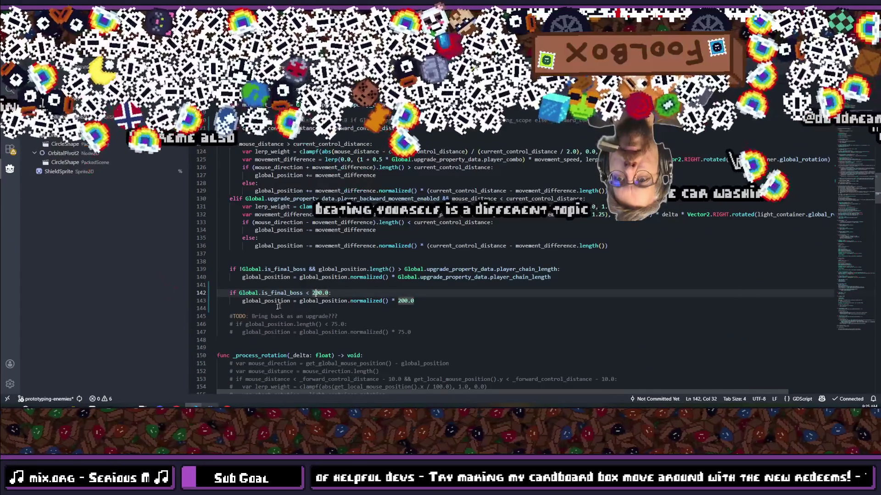
left_click_drag(246, 324, 331, 323)
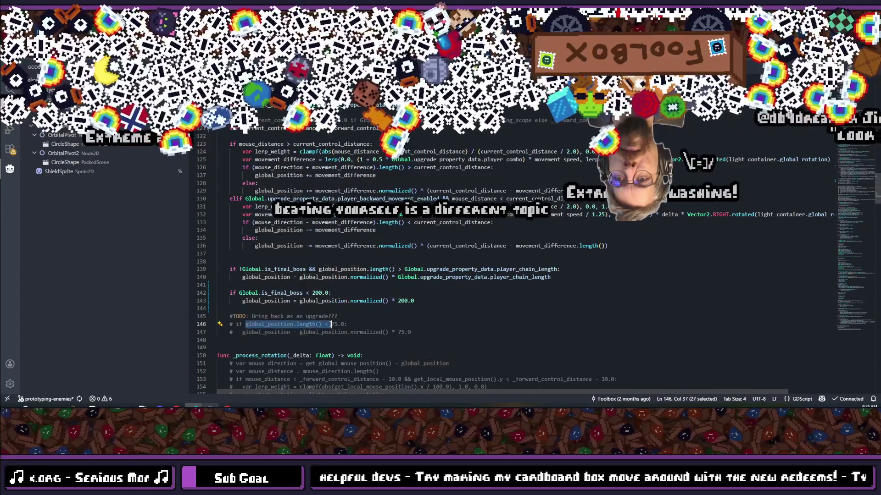
left_click(304, 293)
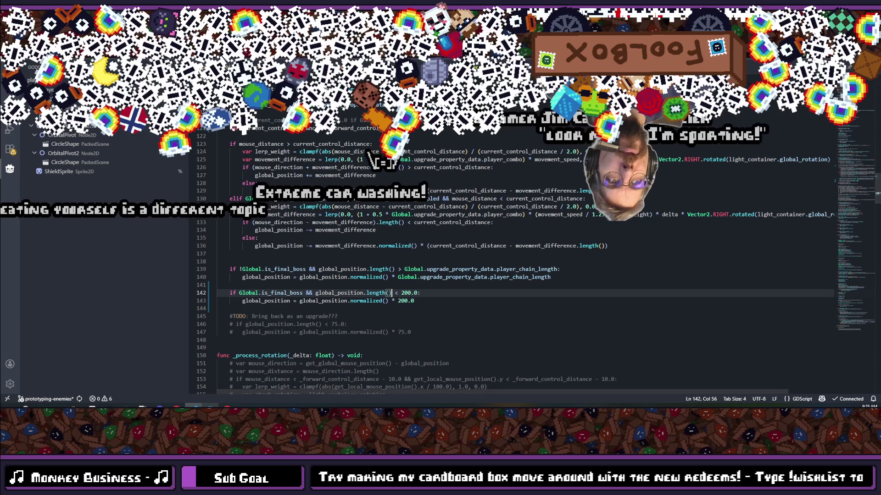
key("alt+Tab")
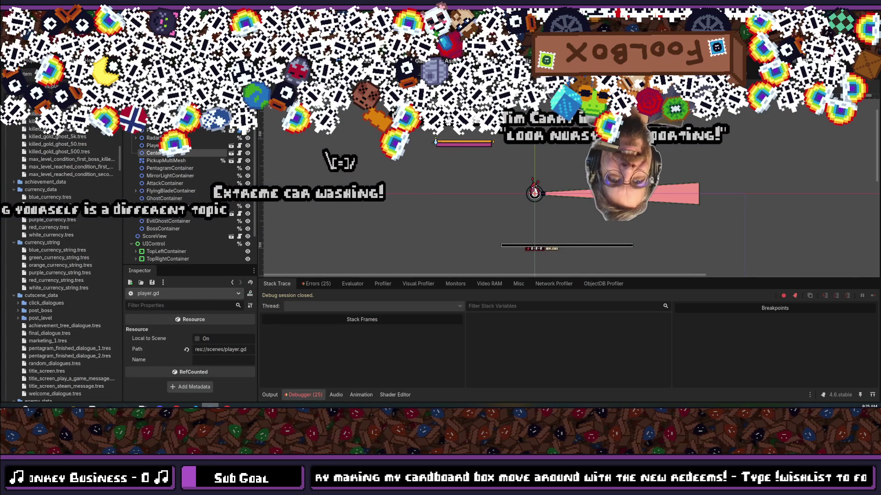
Relaunch the game, continue the saved game and start the level 11 exorcism.
key("ctrl+F3")
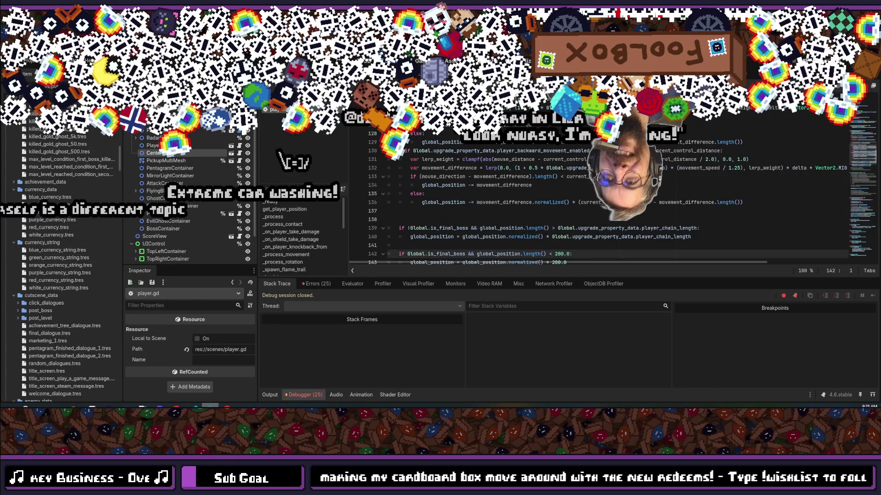
key("F5")
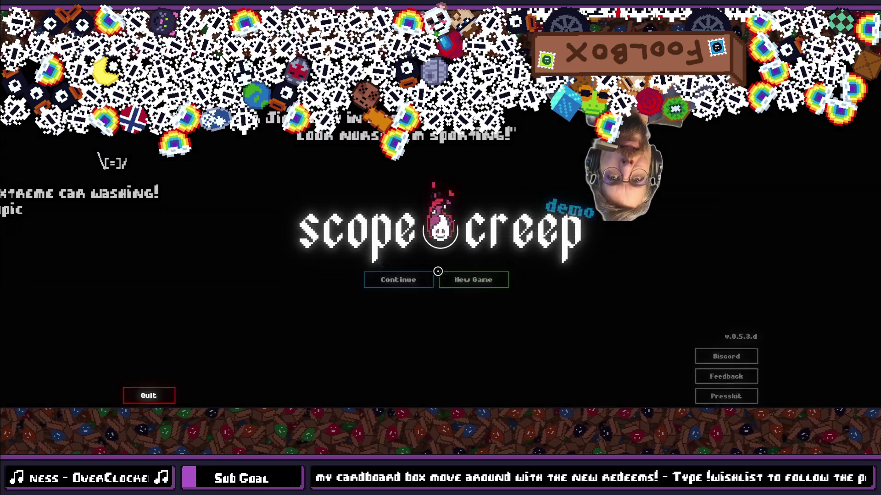
left_click(389, 281)
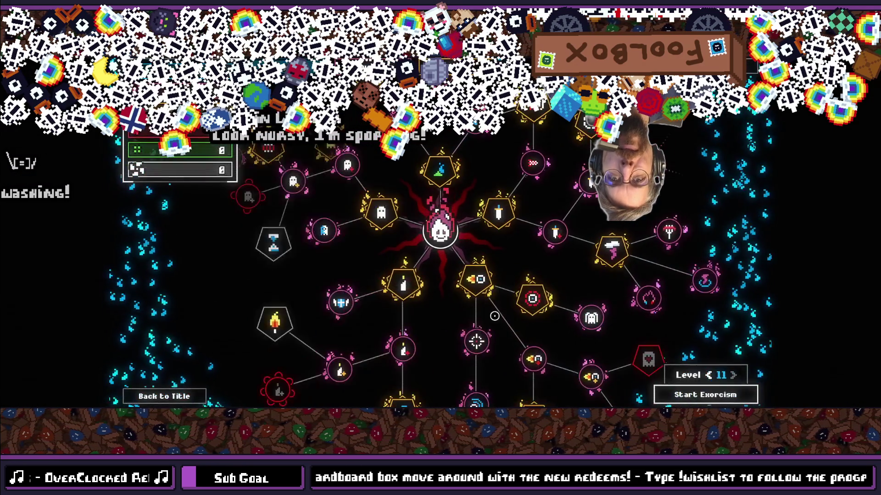
left_click(708, 396)
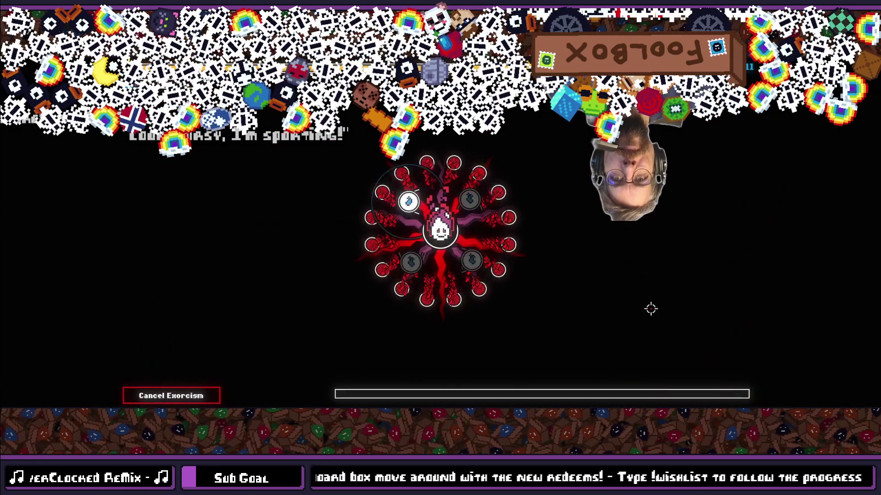
Steer the player orb with WASD to dodge the opening bullet and laser attacks.
key("d")
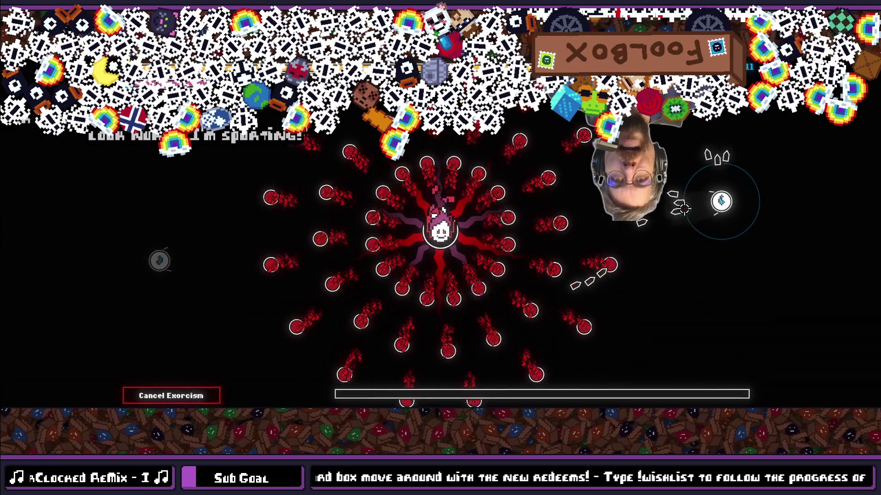
key("a")
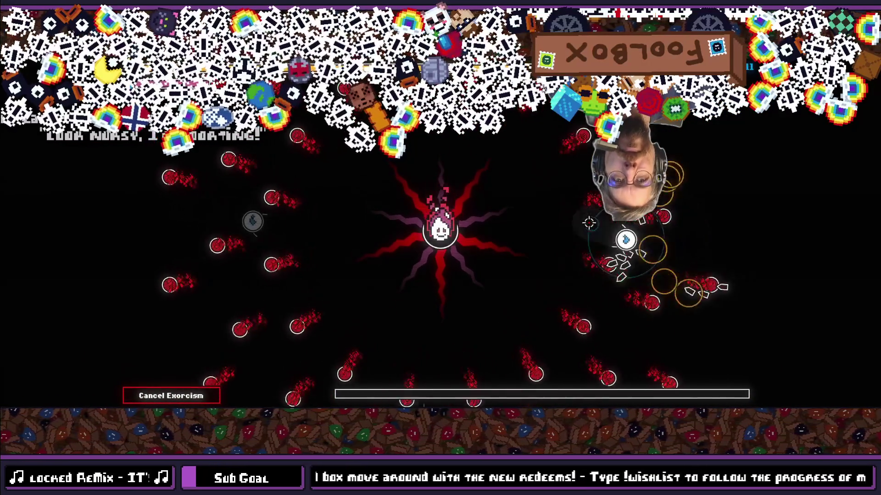
key("a")
key("w")
key("s")
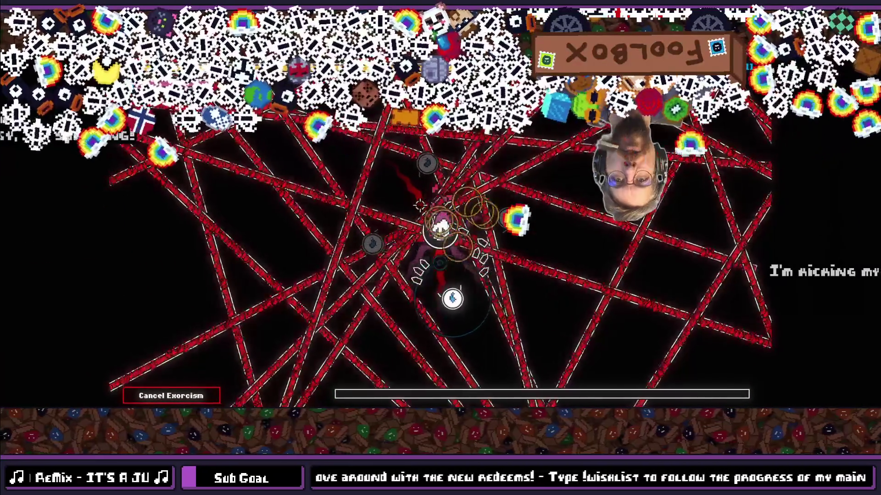
key("a")
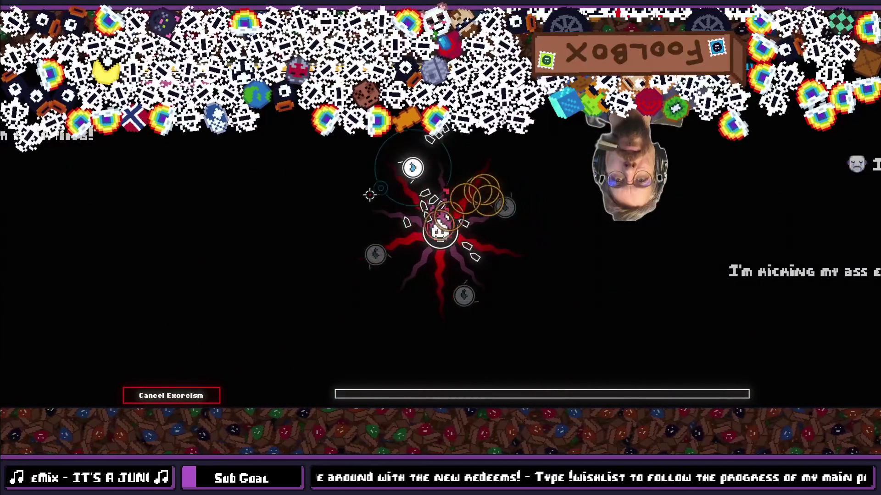
key("s")
key("a")
key("d")
key("w")
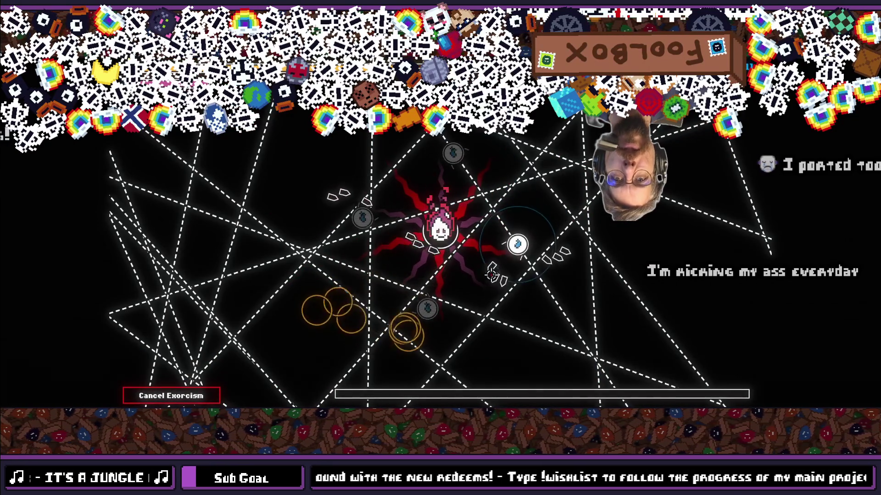
key("s")
key("a")
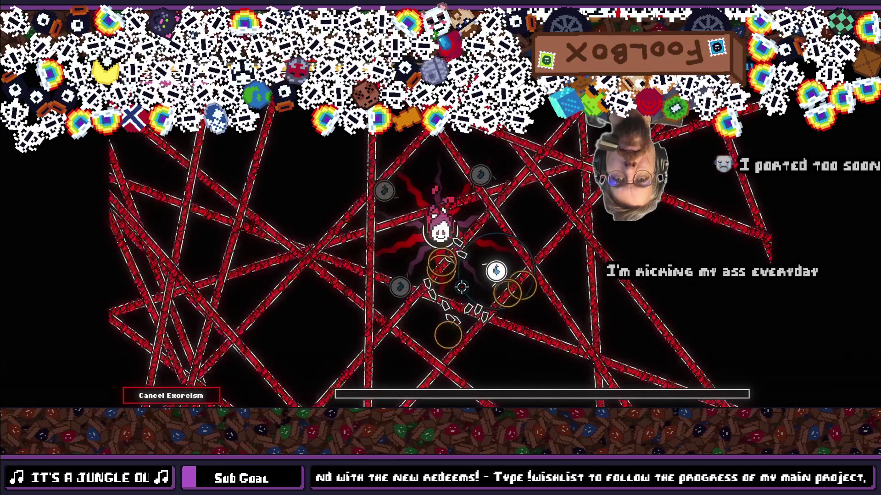
Weave between the web lines and lasers with WASD until the run ends.
key("w")
key("a")
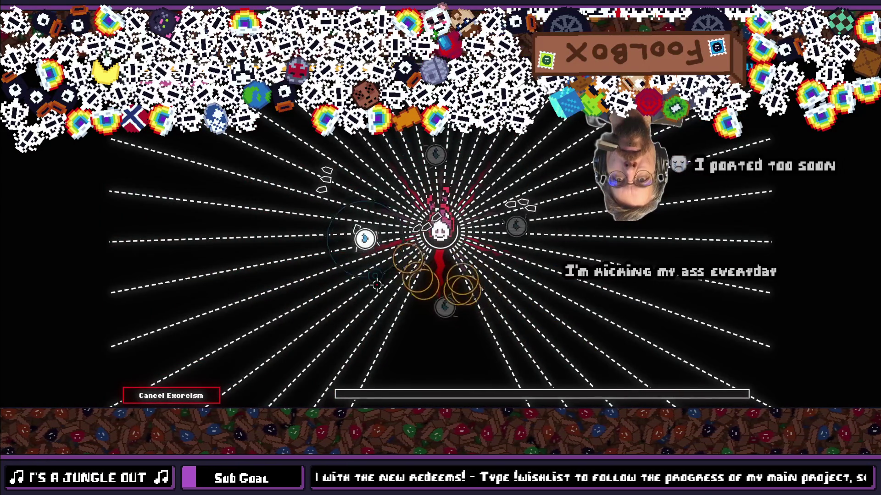
key("s")
key("d")
key("d")
key("w")
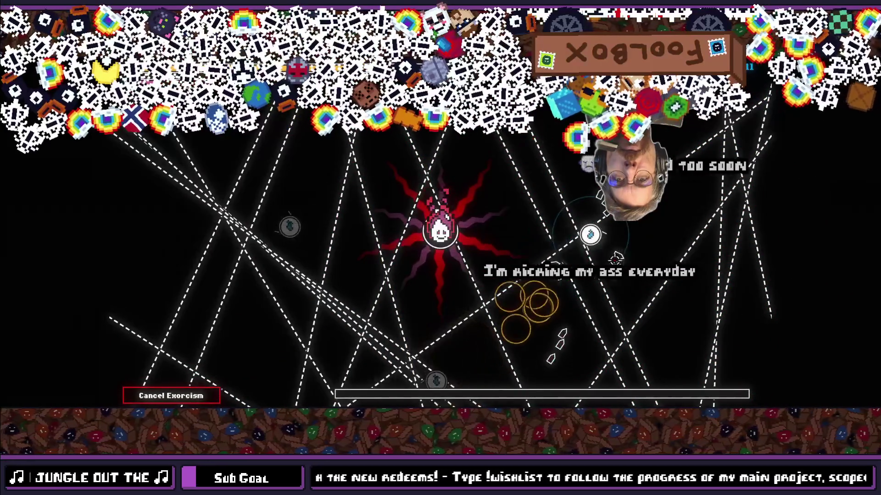
key("s")
key("a")
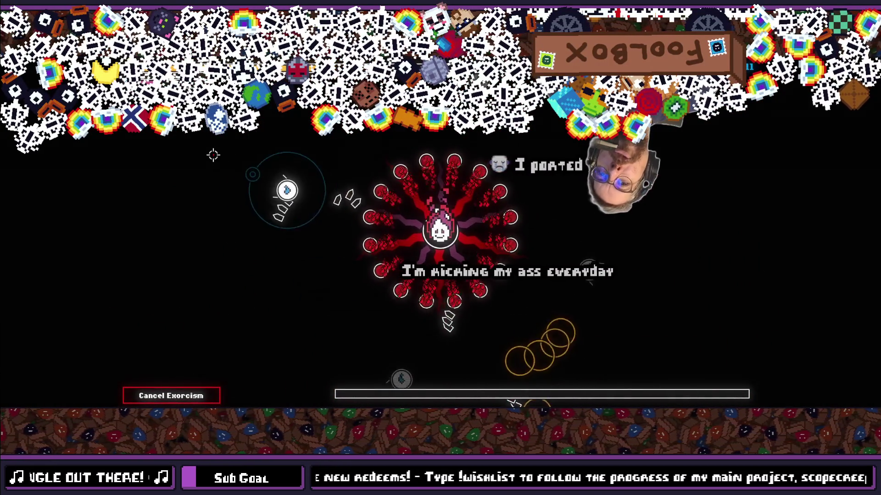
key("s")
key("a")
key("d")
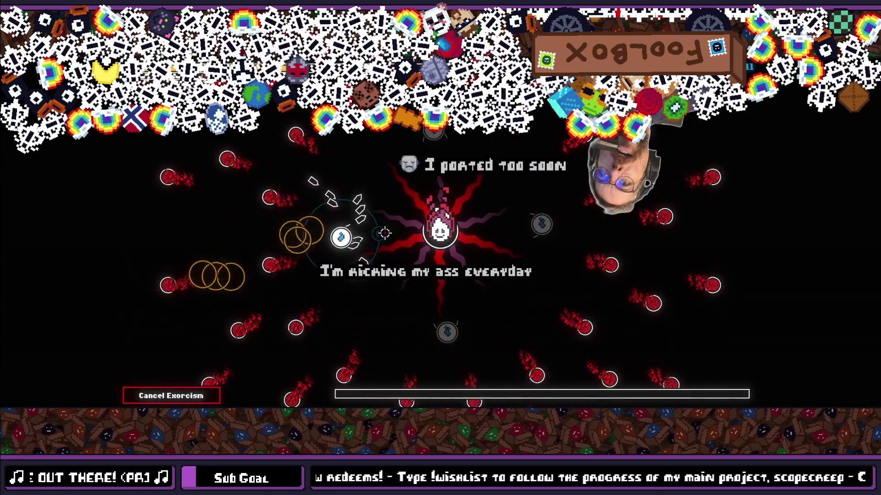
key("s")
key("a")
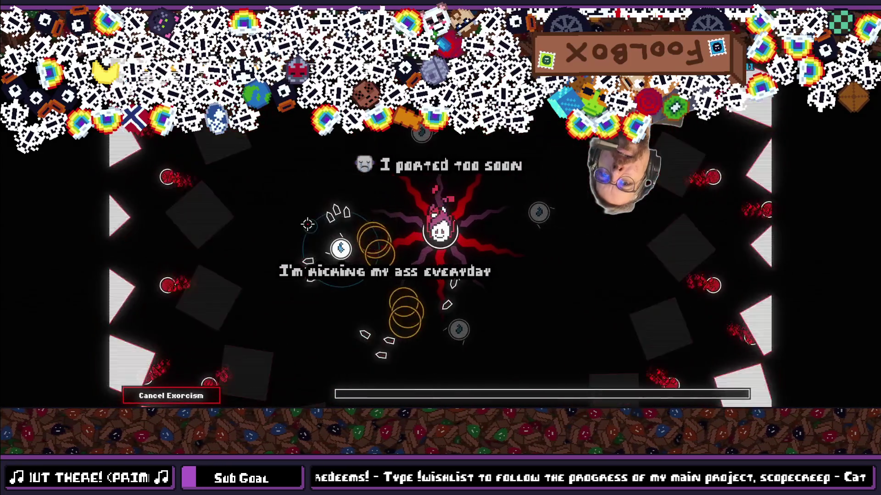
key("s")
key("d")
key("w")
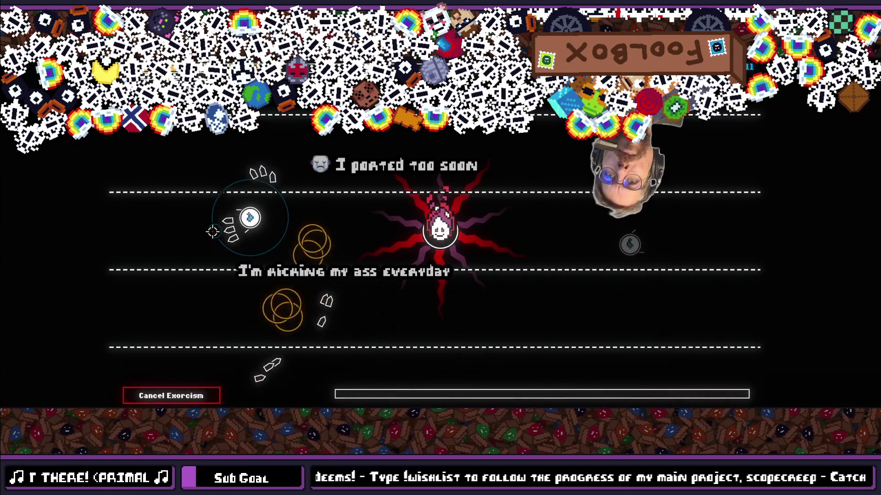
key("d")
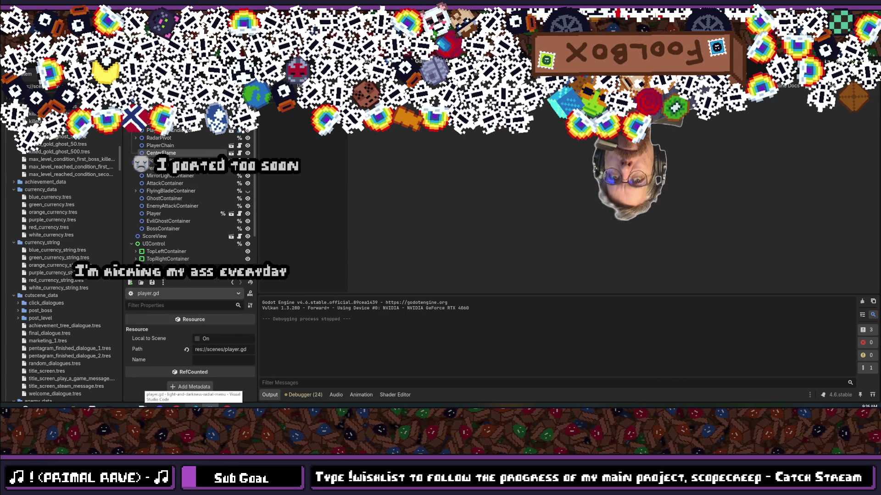
Switch the editor's main view to the kanban task board.
left_click(500, 61)
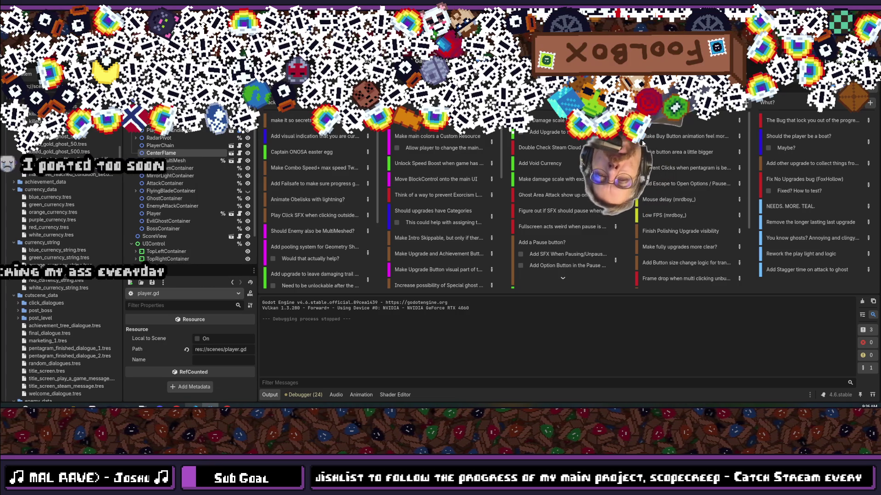
Add an 'Add HighFrame' task card to the third board column.
left_click(622, 102)
type("Add HighFra")
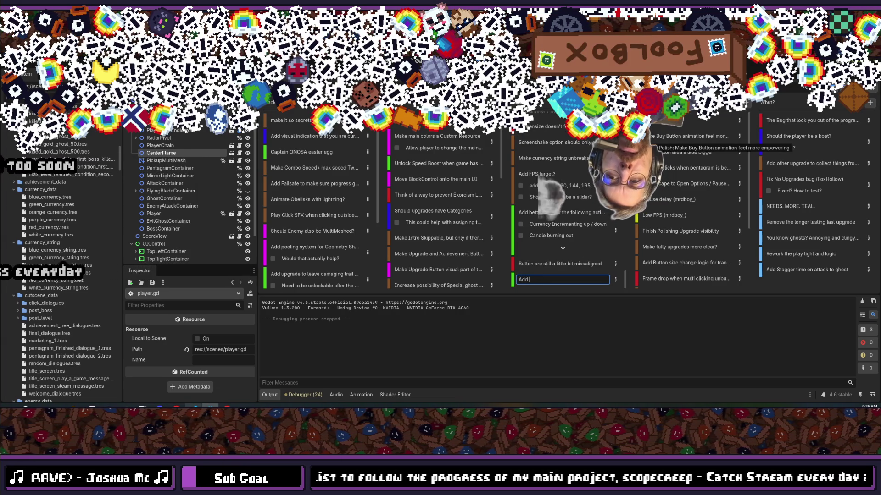
type("me")
key("Return")
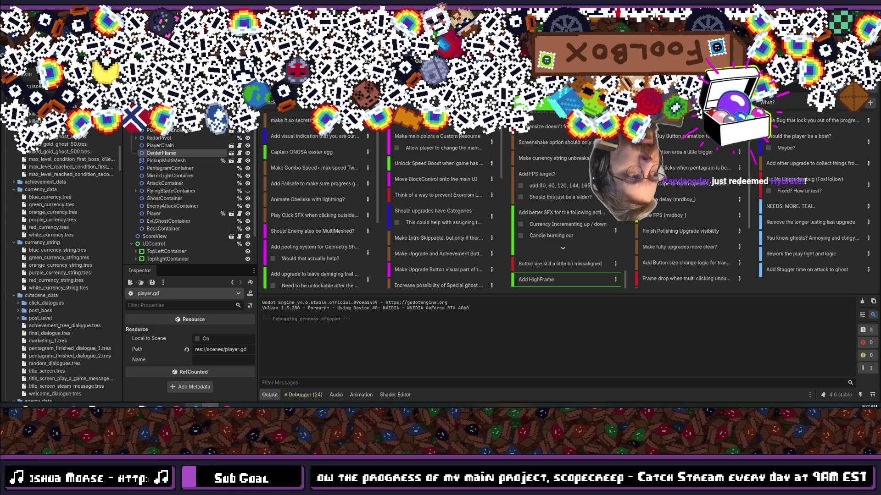
Run the game project to its title screen.
scroll(564, 279, "down", 5)
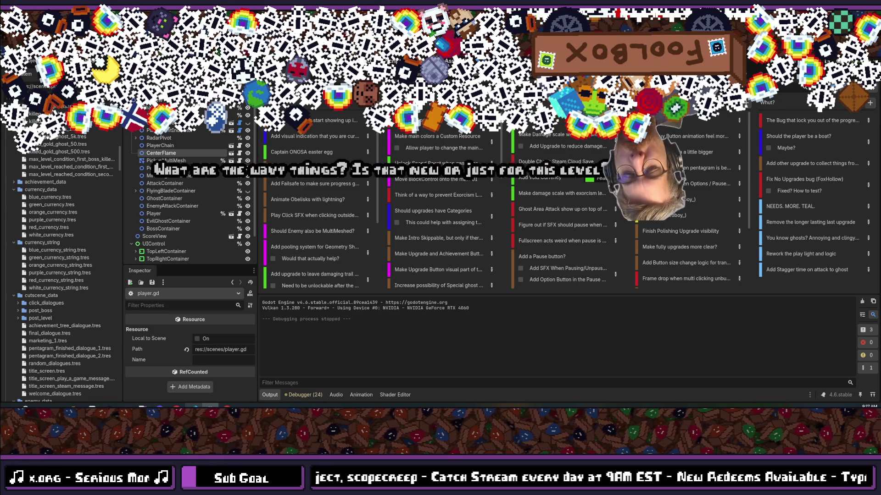
scroll(232, 259, "up", 1)
key("F5")
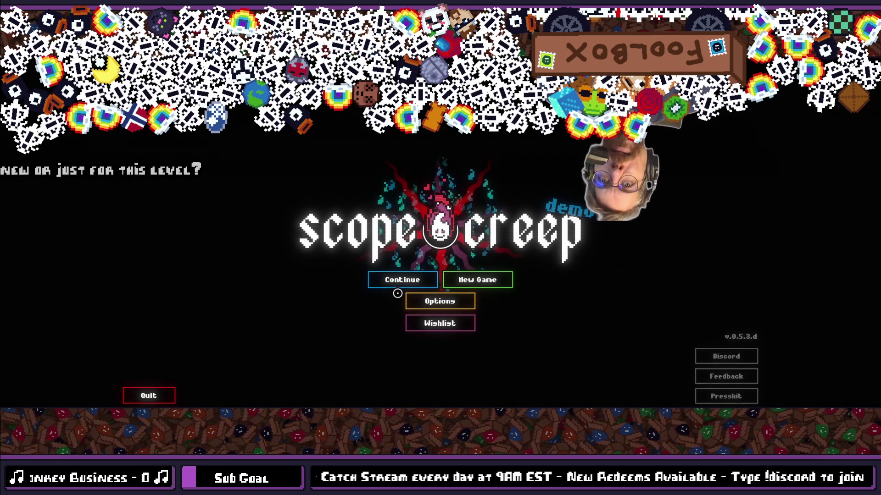
Continue the save, start a level 11 exorcism, then stop the game.
left_click(408, 274)
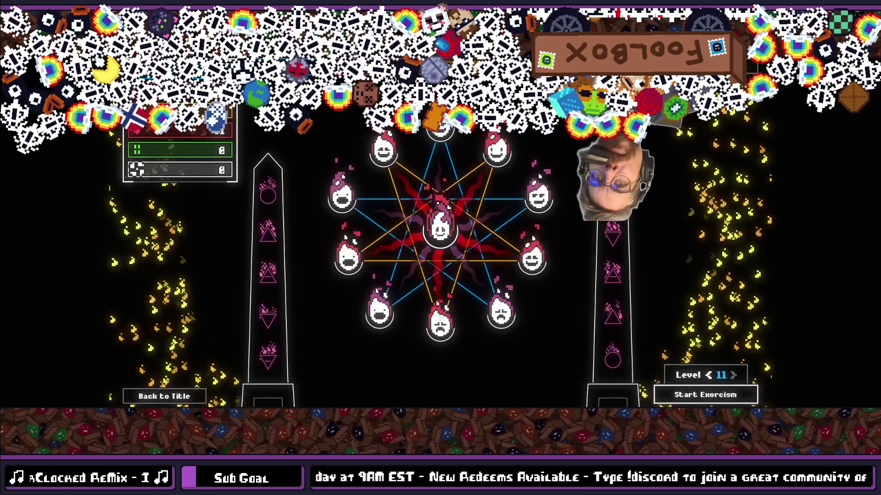
left_click(686, 395)
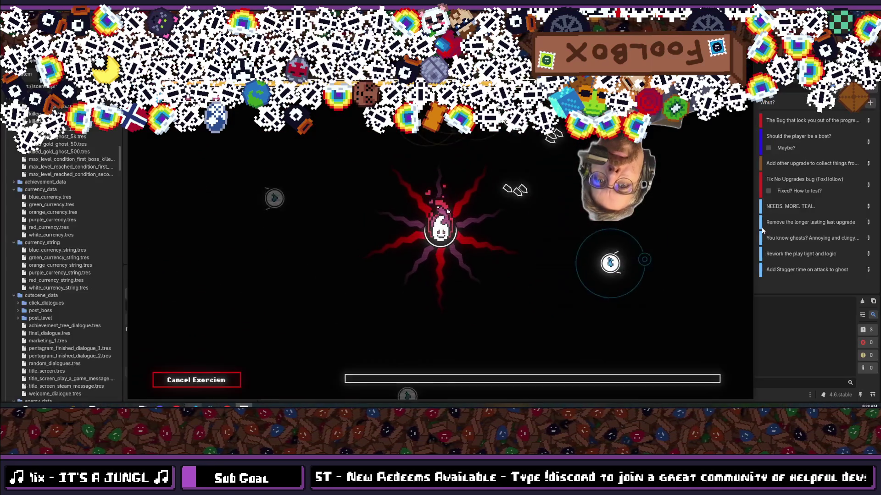
key("F8")
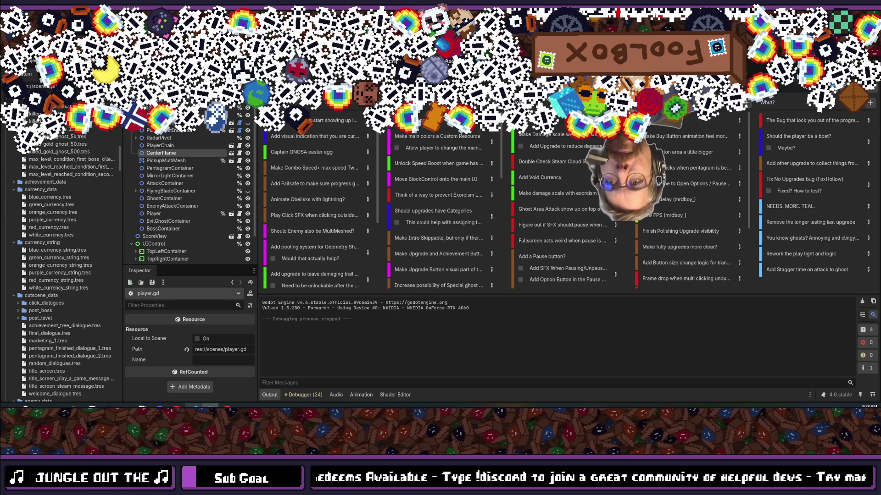
Search project resources for 'game_view' and open game_view.gd in the external editor.
key("alt+shift+o")
type("game_view")
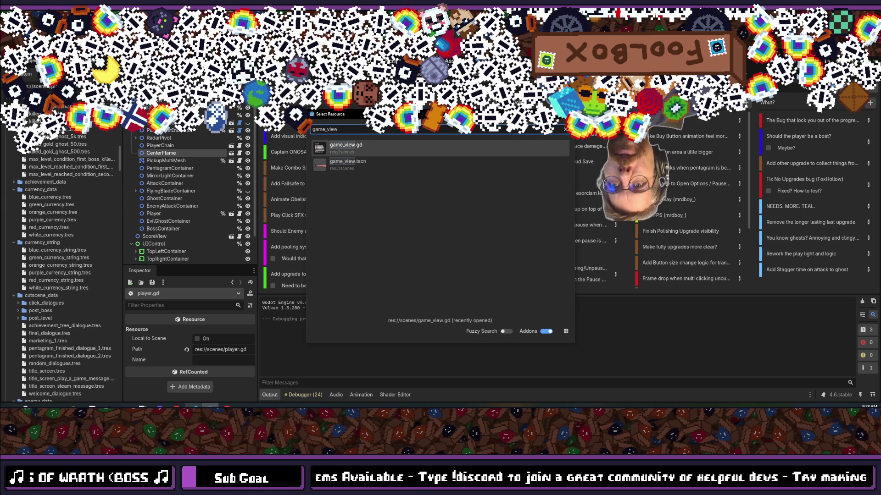
key("Return")
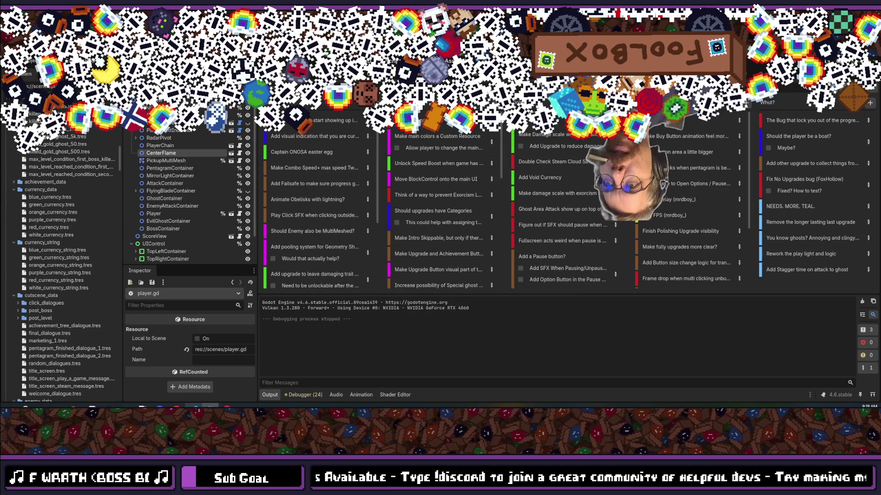
key("alt+shift+o")
type("game_view")
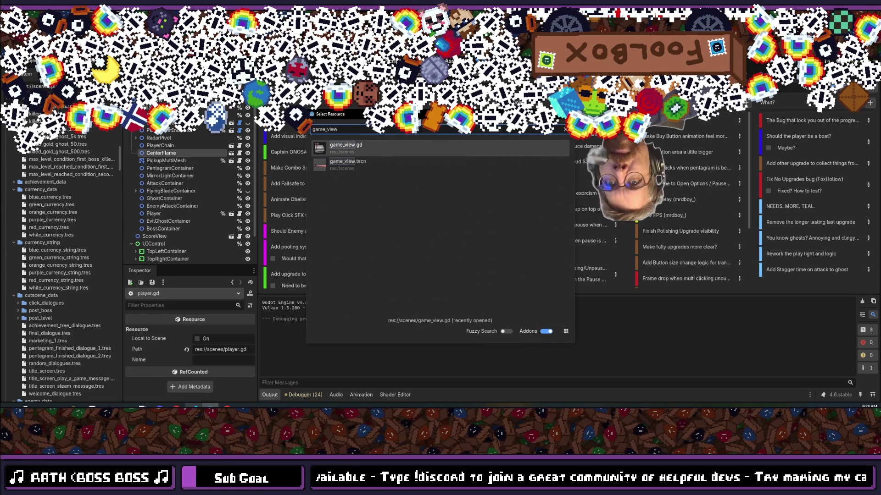
key("Return")
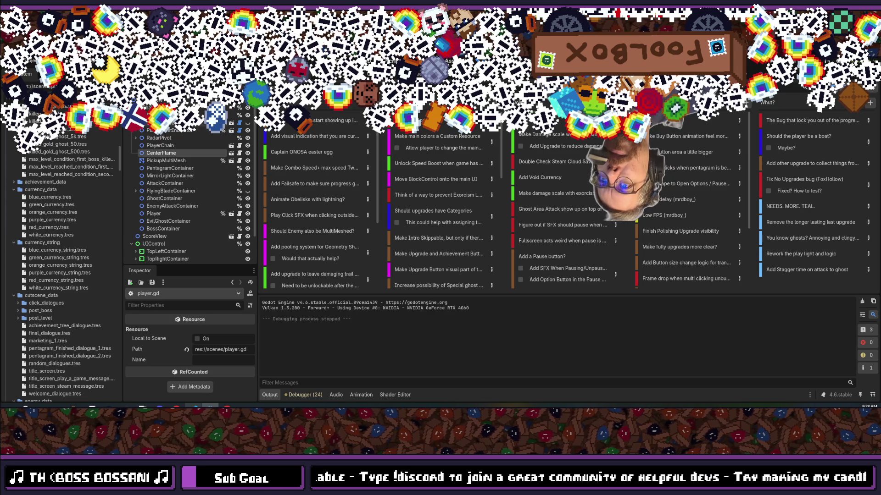
left_click(174, 133)
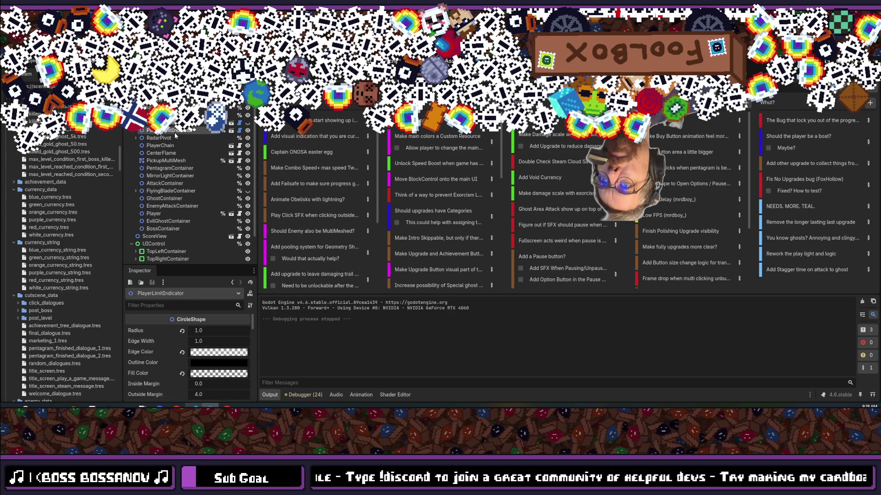
key("alt+shift+o")
type("game_view")
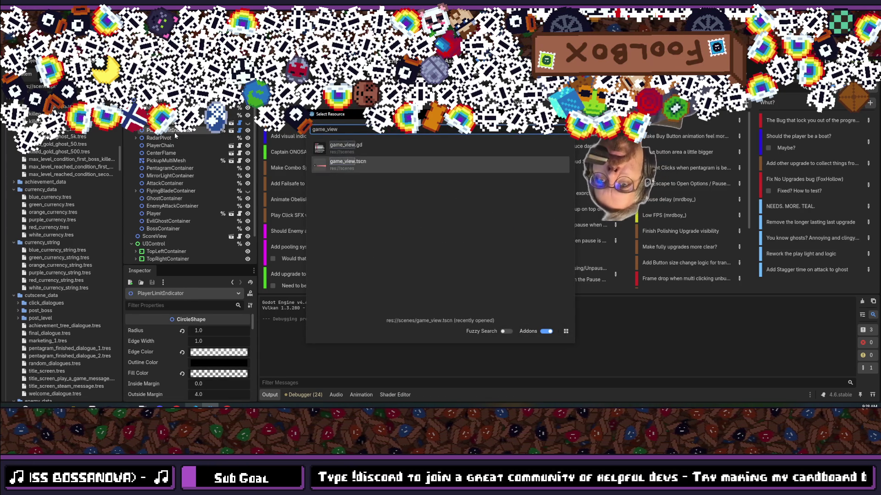
key("Return")
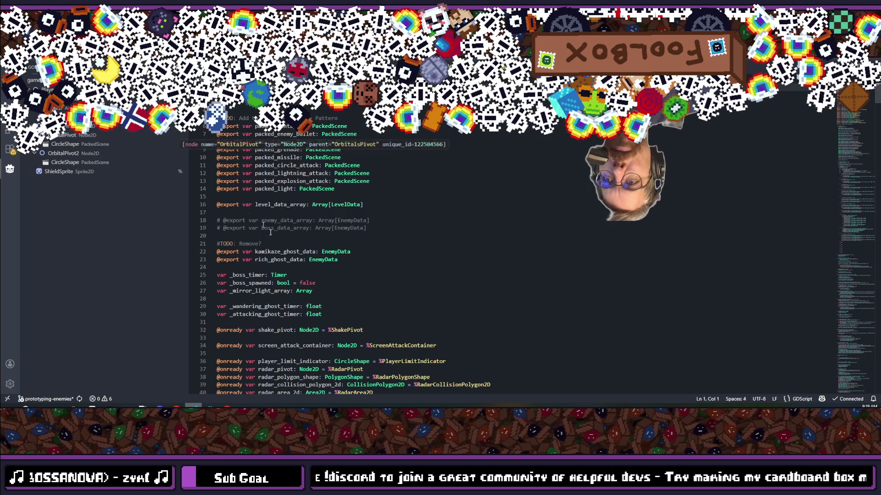
Place the cursor on line 13 of game_view.gd and bring up Quick Open.
left_click(441, 180)
key("ctrl+p")
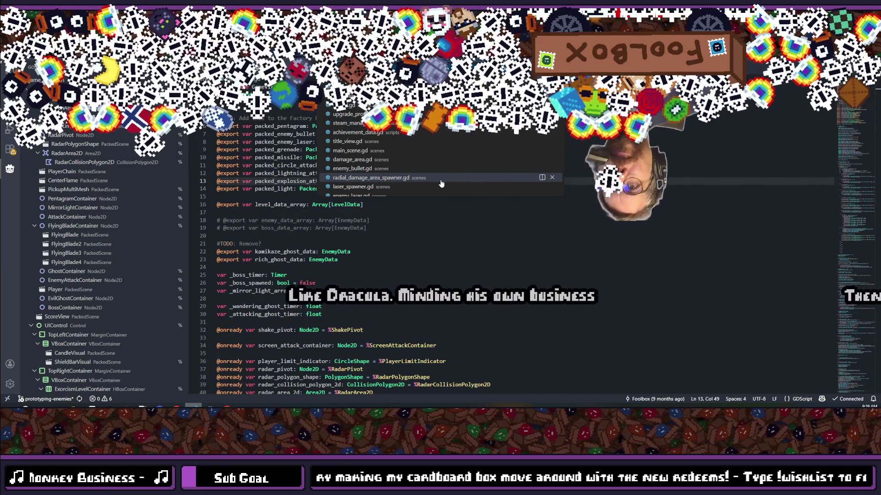
Jump from player_limit_indicator on line 379 to its radius tween on line 538 in _start_round.
left_click(388, 252)
scroll(311, 203, "down", 12)
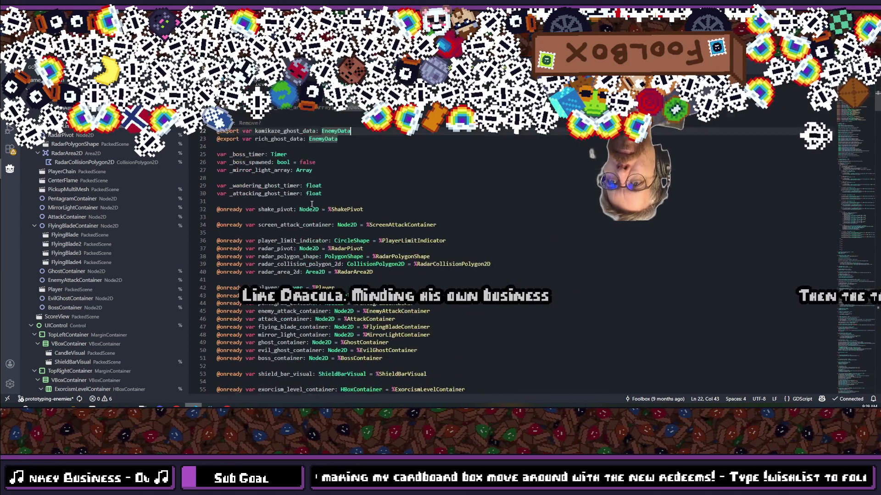
scroll(311, 203, "down", 20)
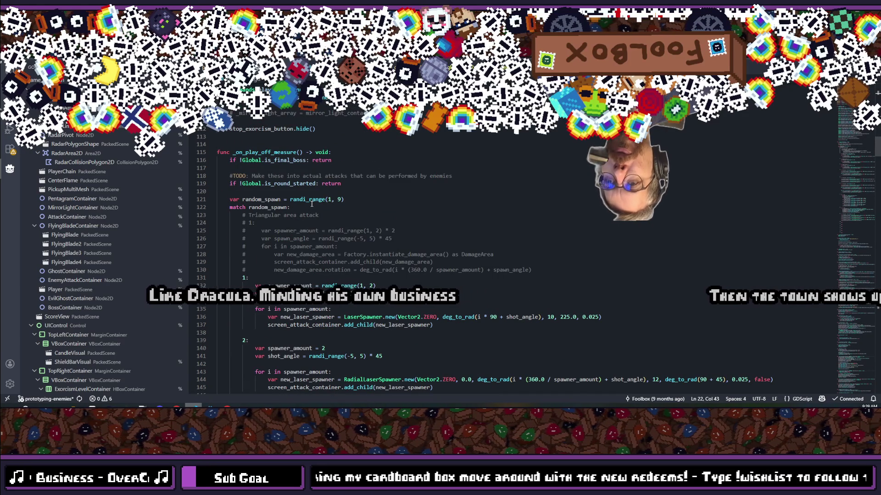
scroll(311, 203, "up", 20)
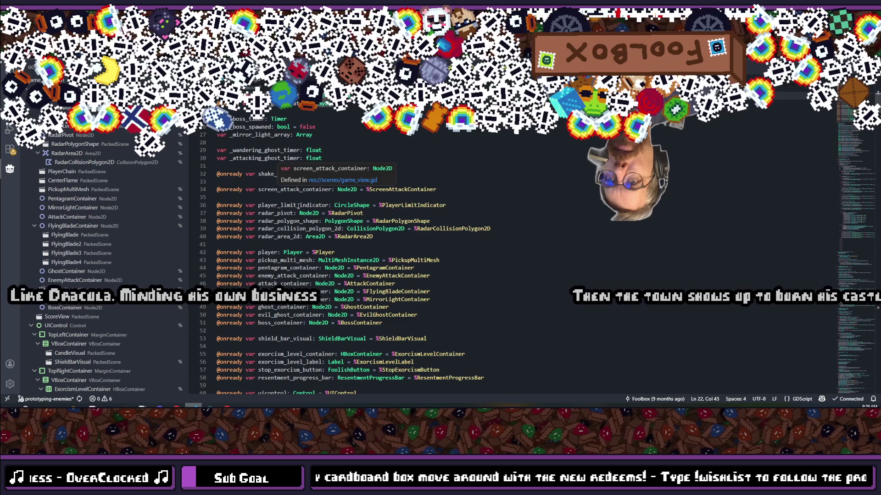
double_click(298, 206)
key("ctrl+f")
key("Return")
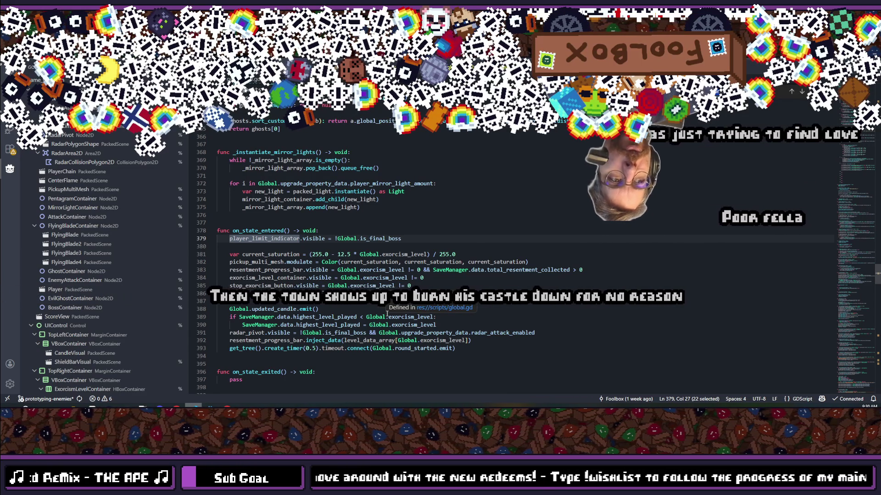
left_click(410, 242)
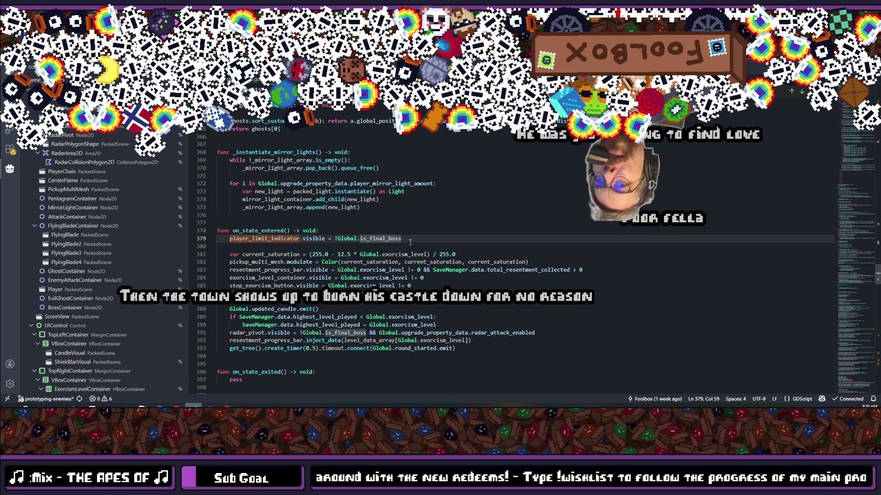
key("shift+Up")
key("shift+Up")
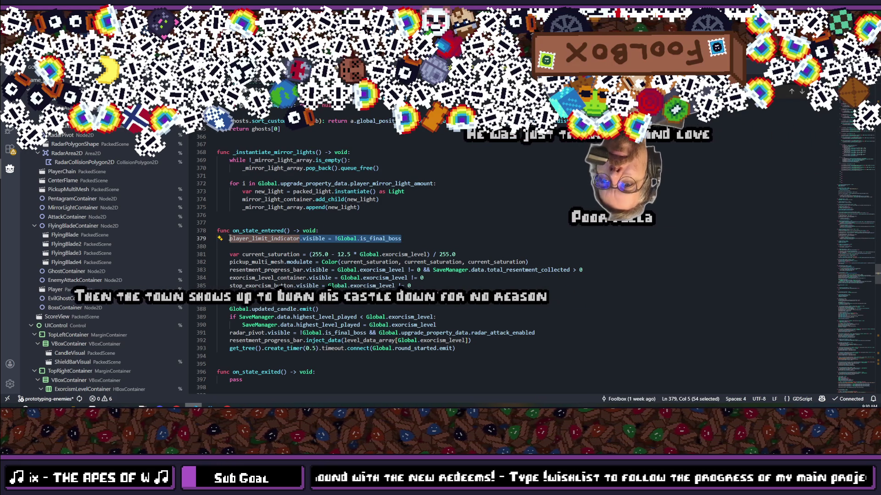
double_click(240, 239)
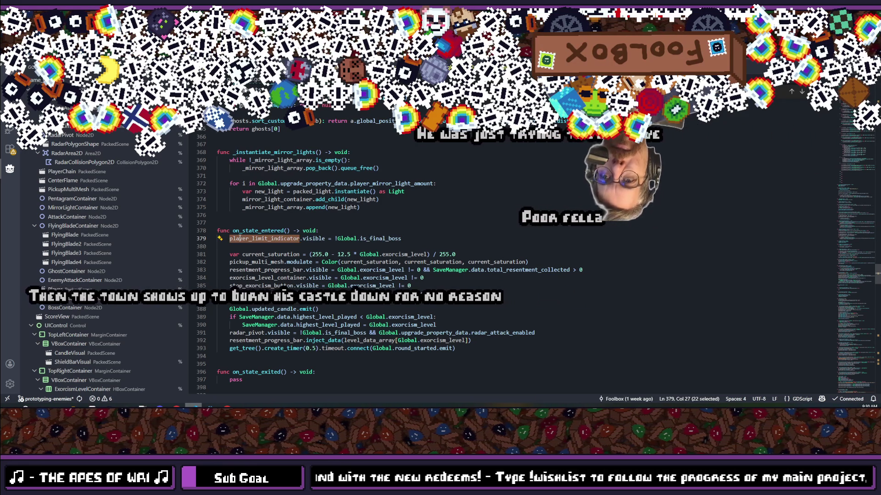
key("ctrl+F3")
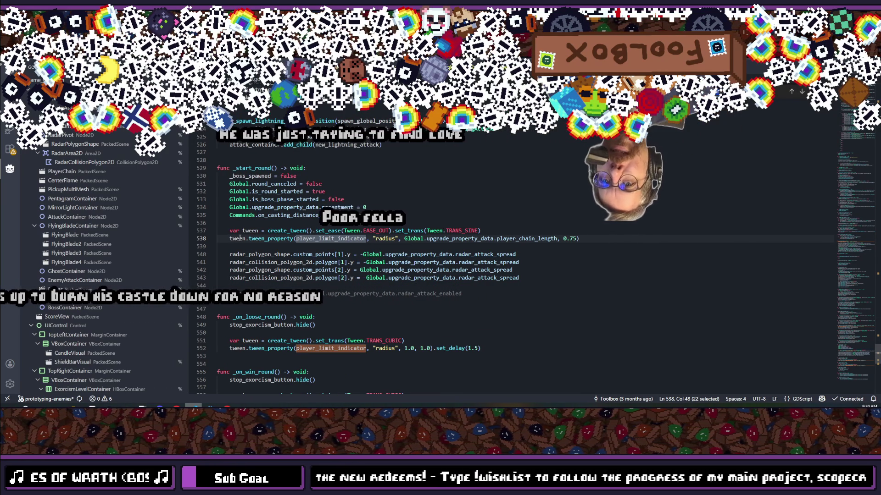
Make line 538's radius tween use player_chain_length if Global.is_final_boss, else 200.0.
left_click(558, 238)
type("if ")
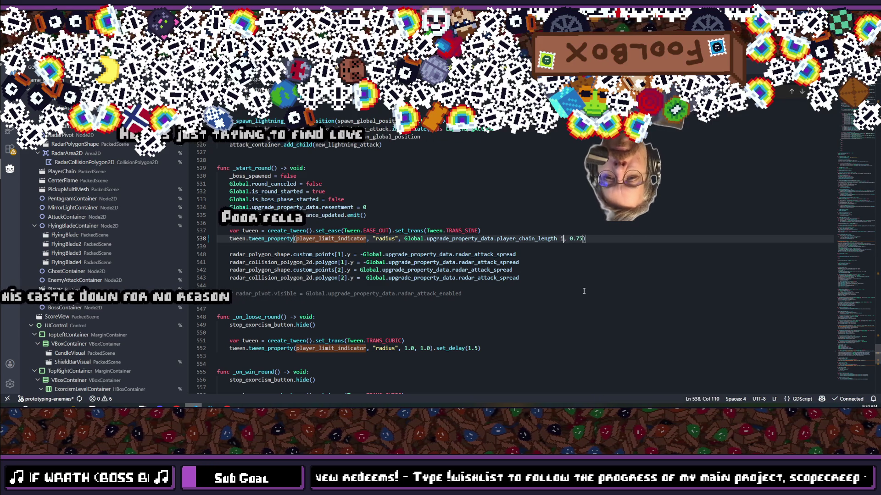
type("G")
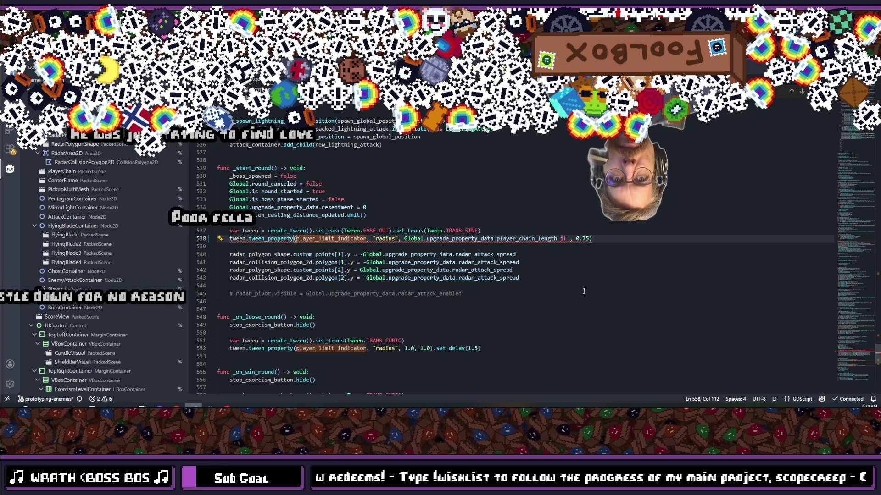
type("lobal.is_")
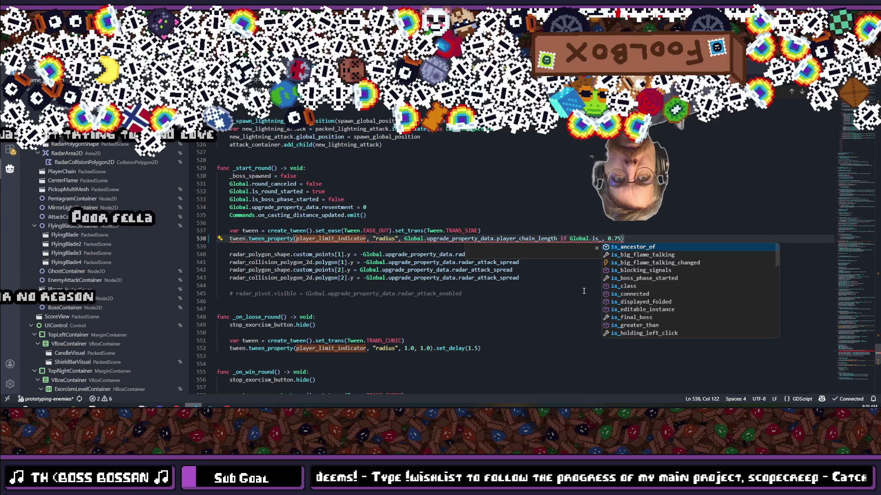
type("fin")
key("Return")
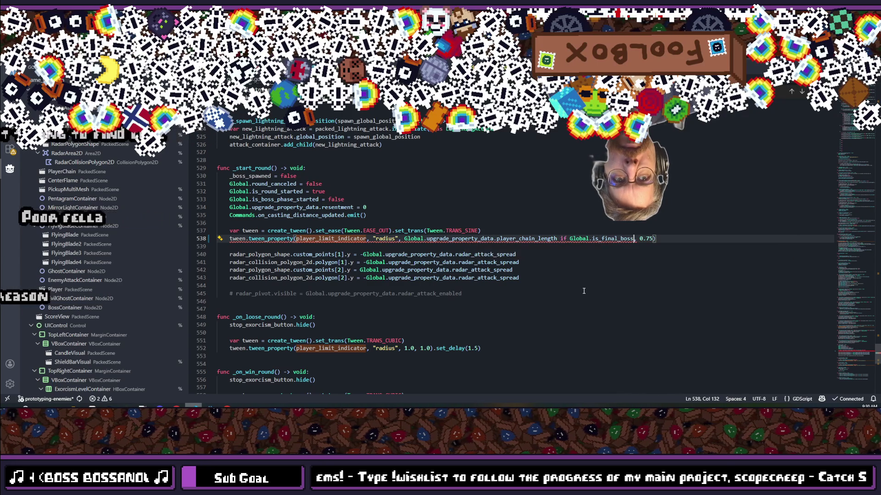
type("e")
type("lse 2")
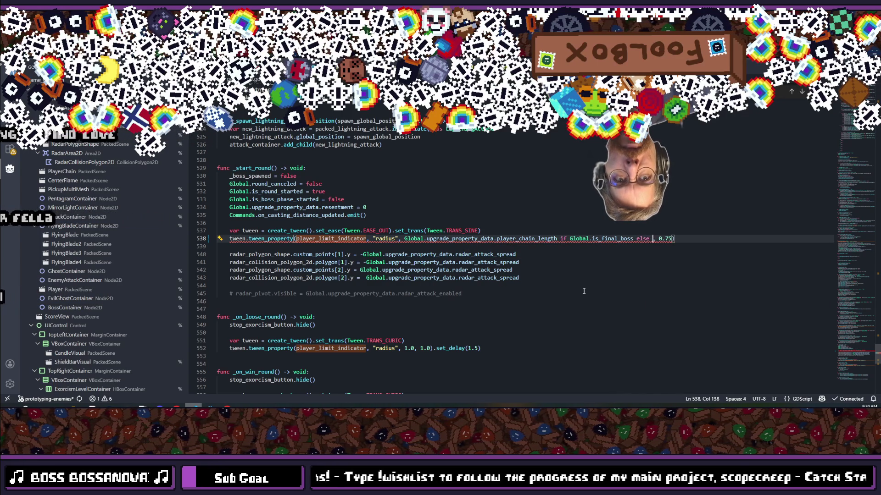
type("00.0")
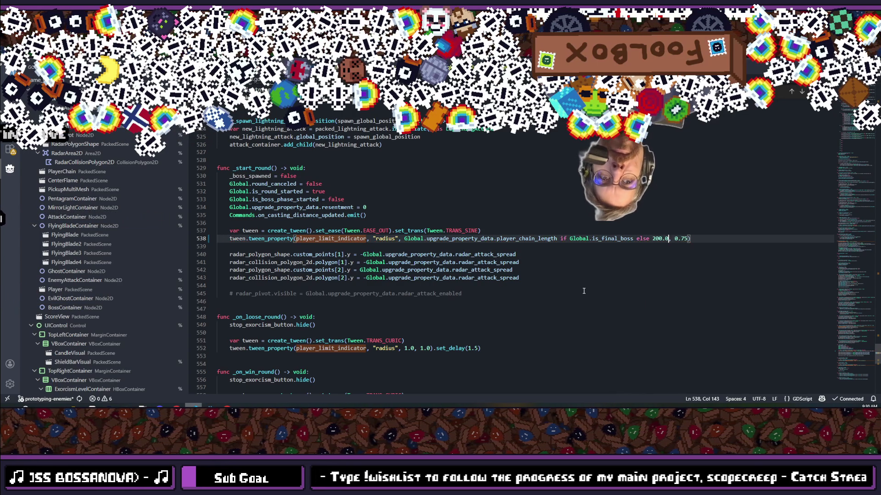
left_click(568, 238)
type("!")
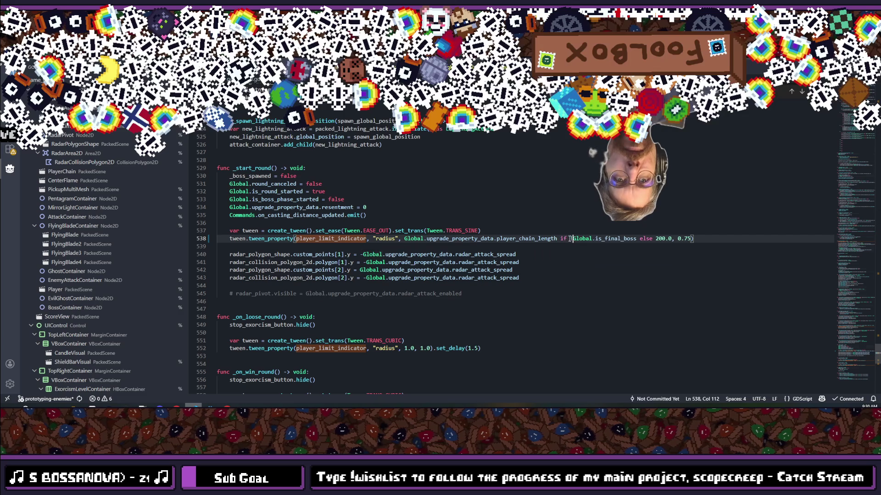
Comment out the indicator visibility statement on line 379.
scroll(354, 212, "up", 10)
scroll(354, 212, "up", 5)
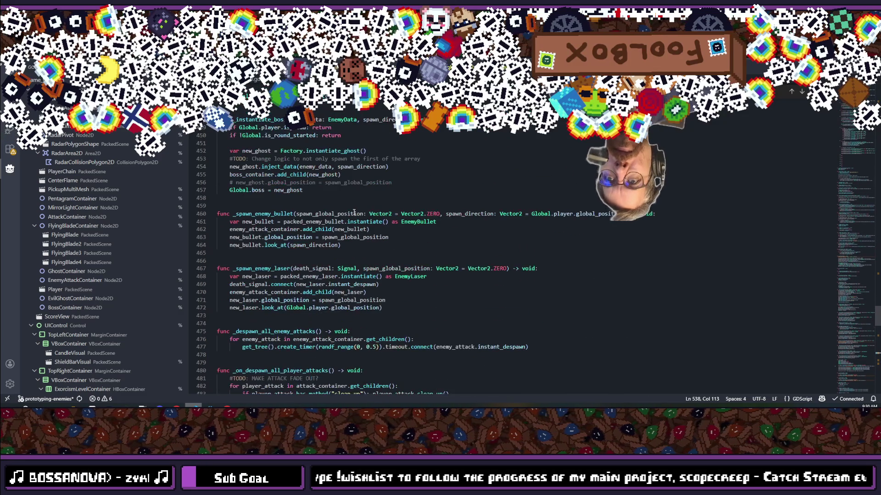
key("alt+Left")
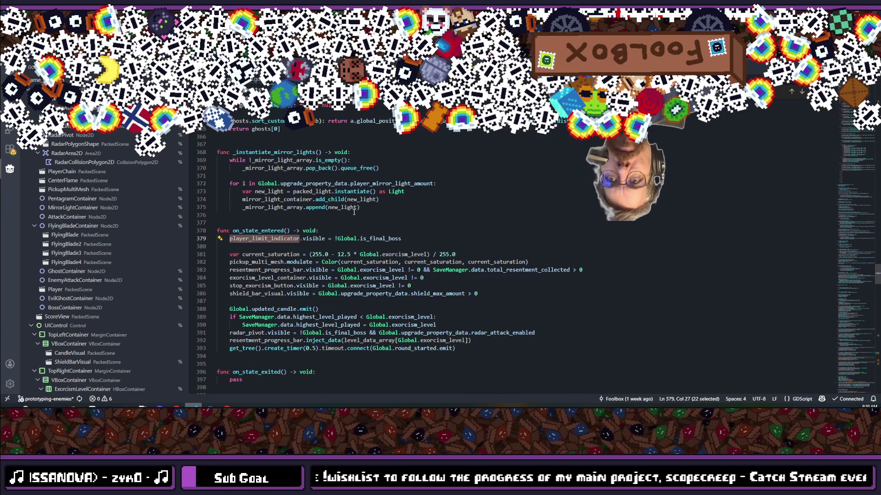
left_click(416, 242)
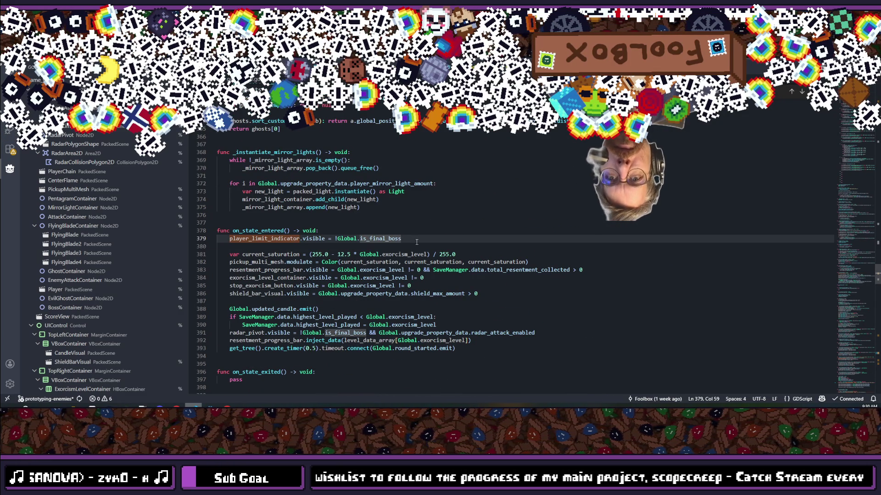
key("ctrl+slash")
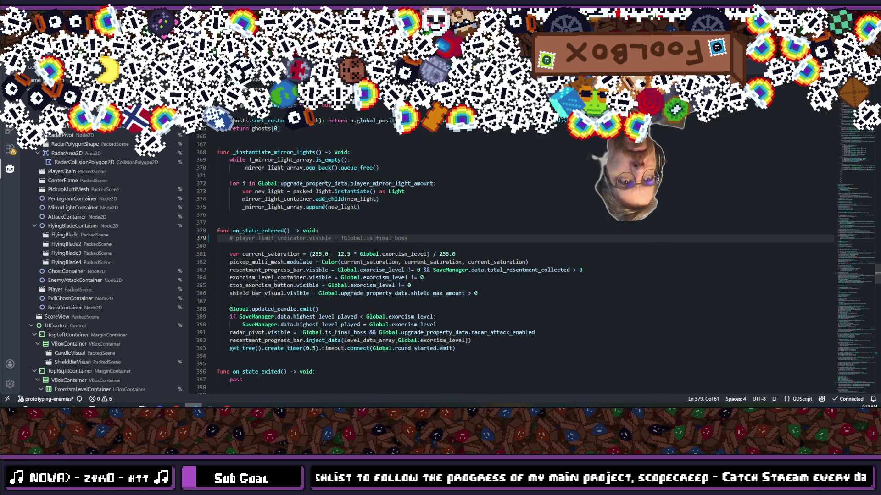
key("alt+Tab")
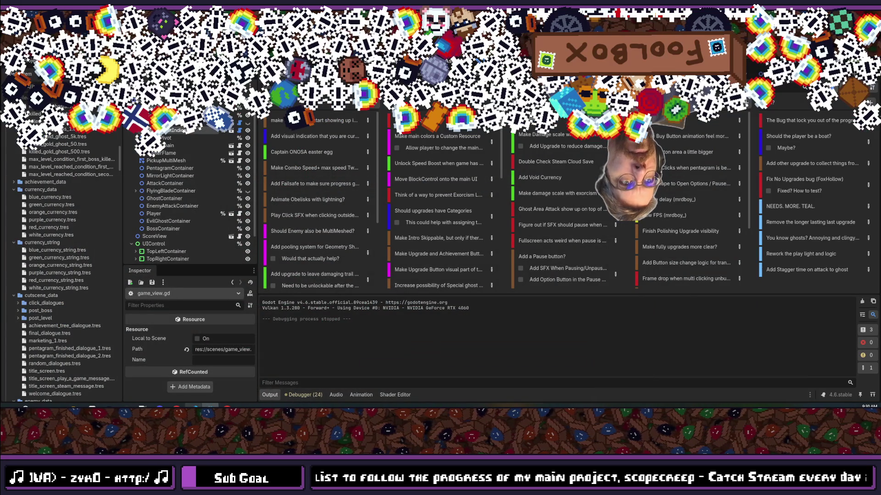
key("F5")
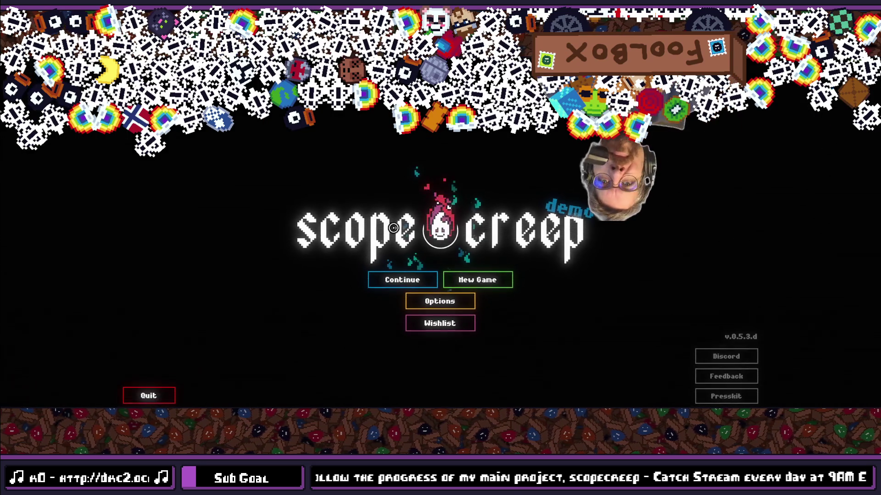
left_click(406, 275)
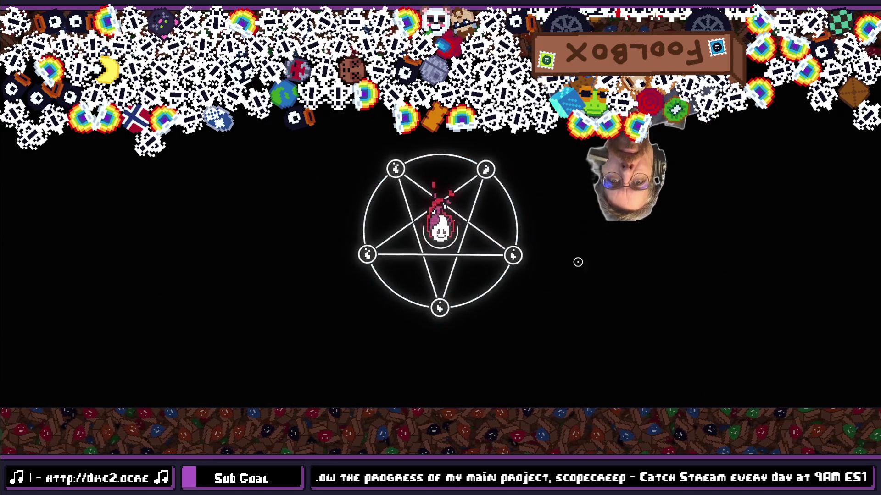
left_click(755, 402)
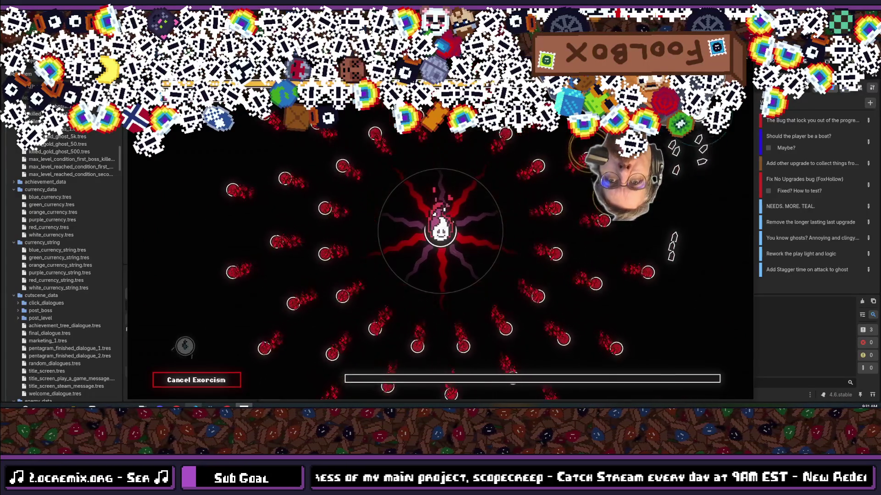
key("F8")
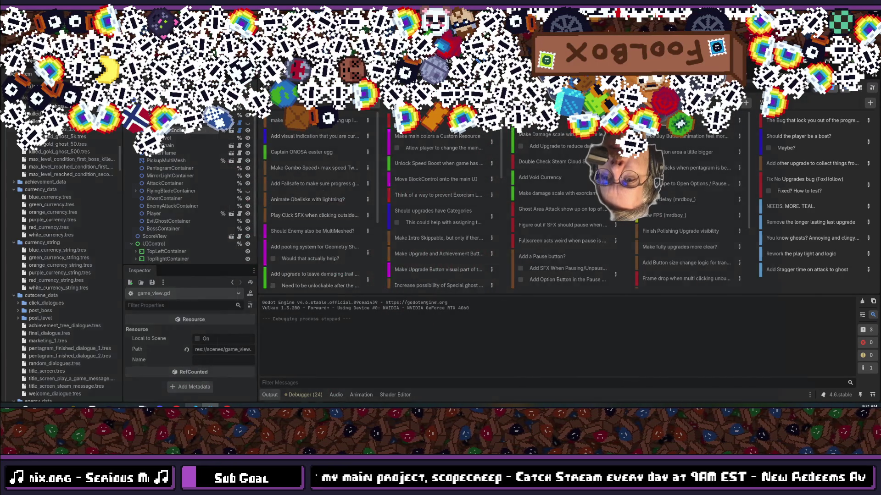
Return to game_view.gd and jump from player_limit_indicator on line 379 to line 538.
key("alt+Tab")
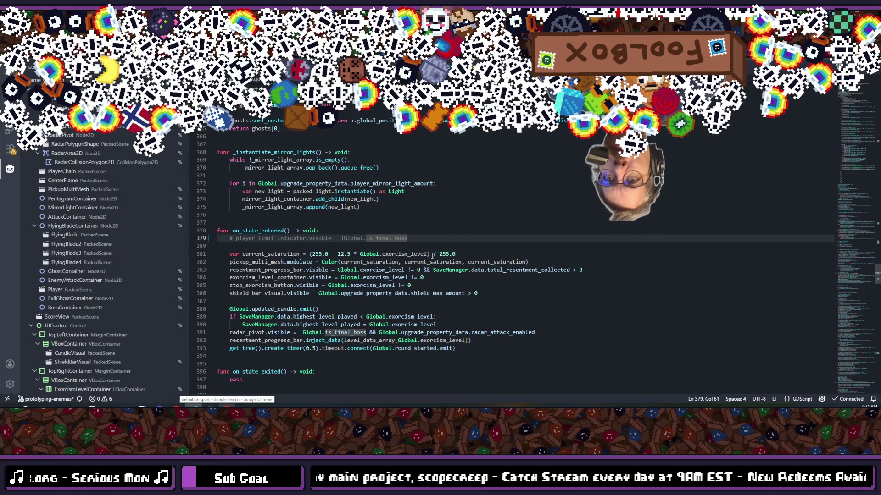
left_click(378, 230)
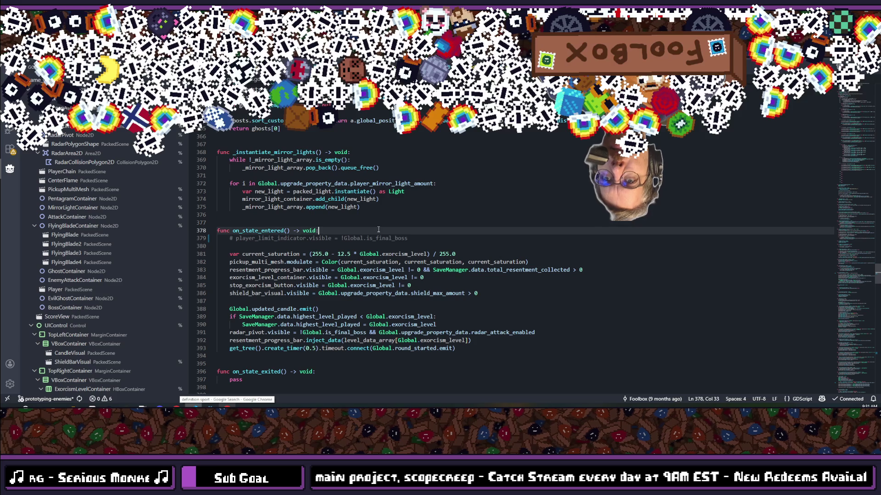
key("ctrl+p")
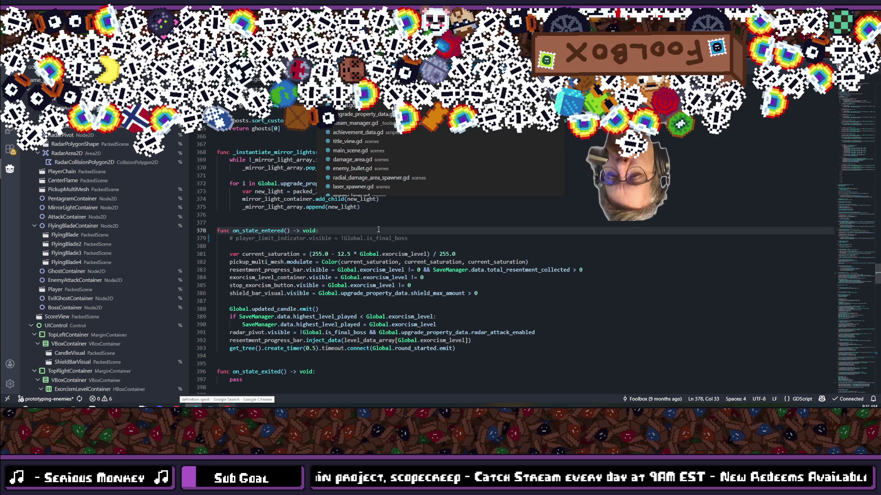
type("steam")
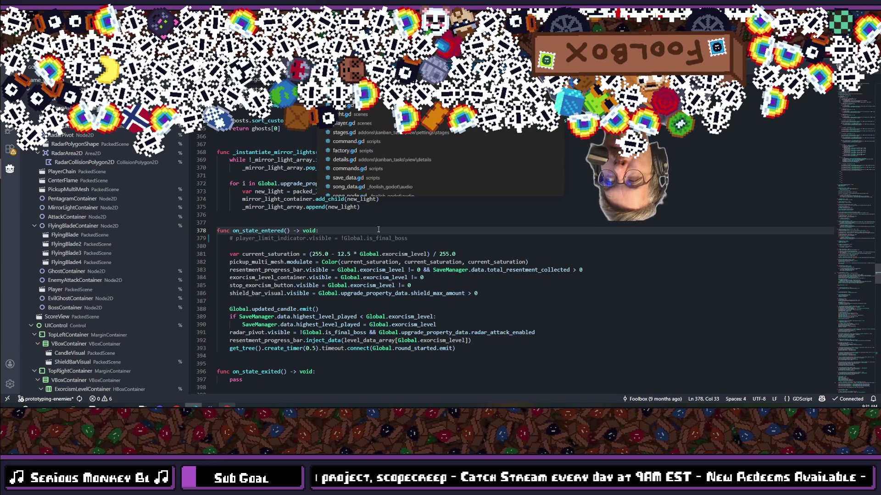
key("Escape")
key("ctrl+Tab")
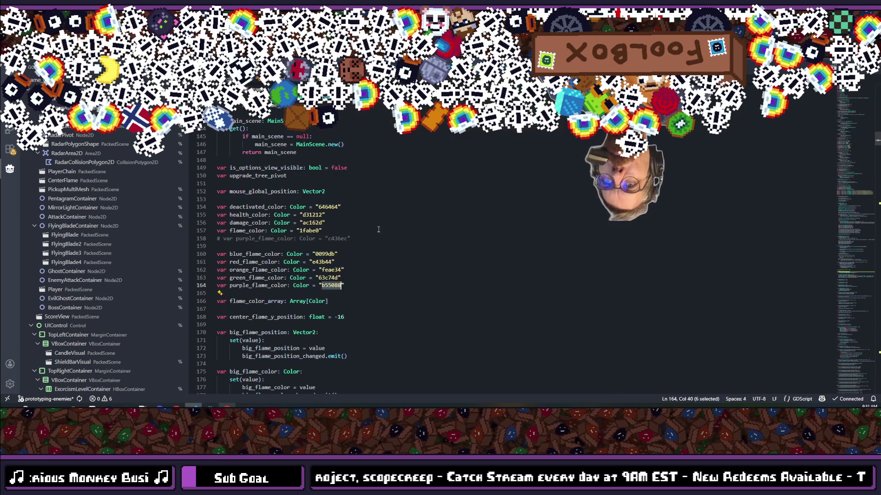
key("Escape")
scroll(379, 229, "down", 2)
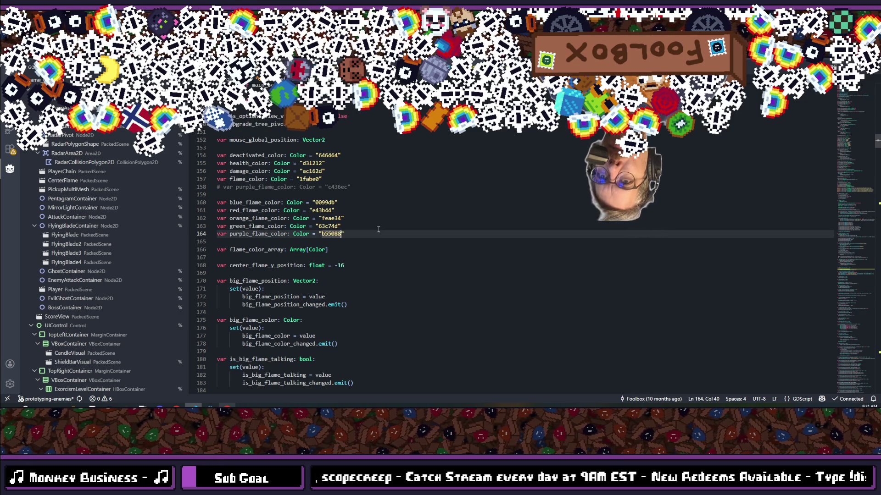
key("ctrl+Tab")
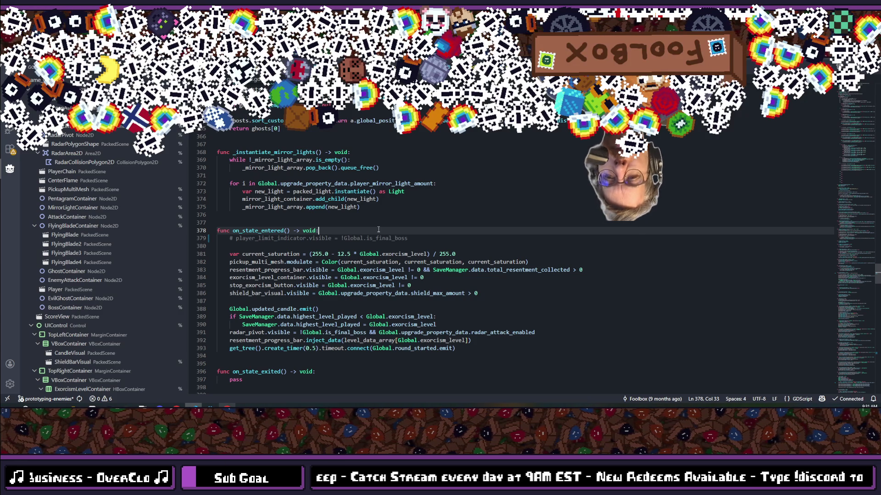
key("Down")
key("shift+Right")
key("shift+Right")
key("shift+Right")
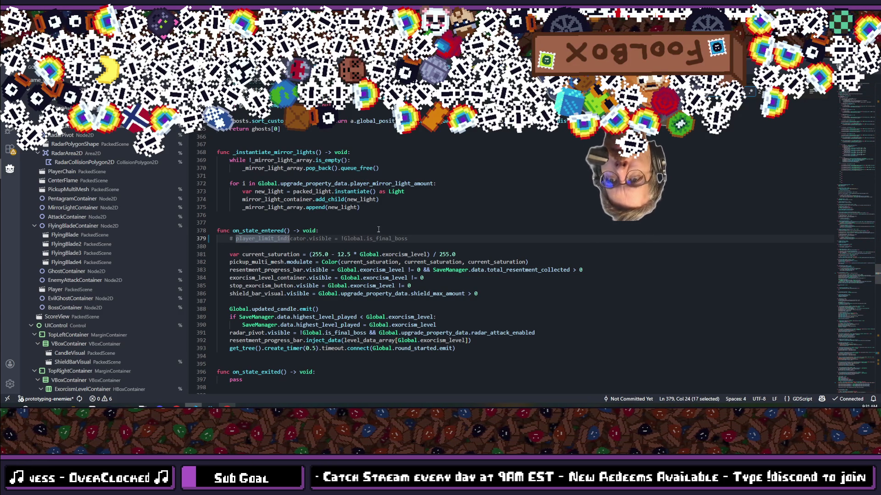
key("ctrl+F3")
key("ctrl+F3")
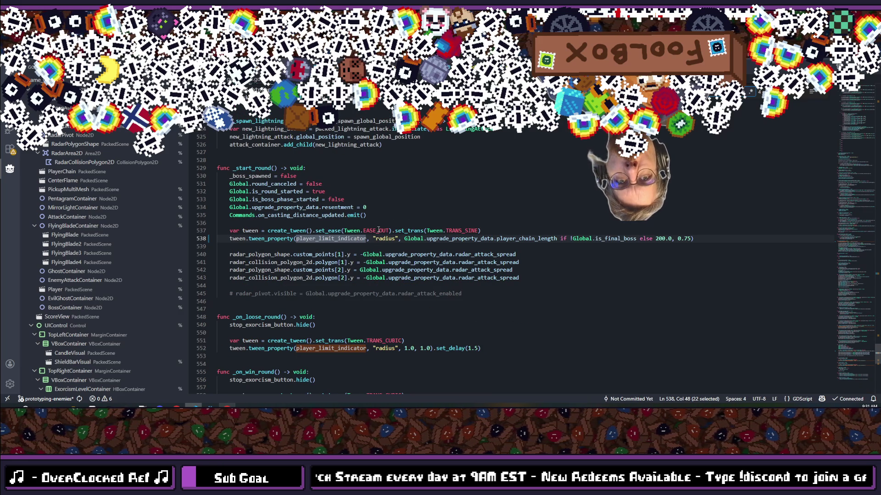
Go to the definition of player_chain_length in the global script.
double_click(519, 239)
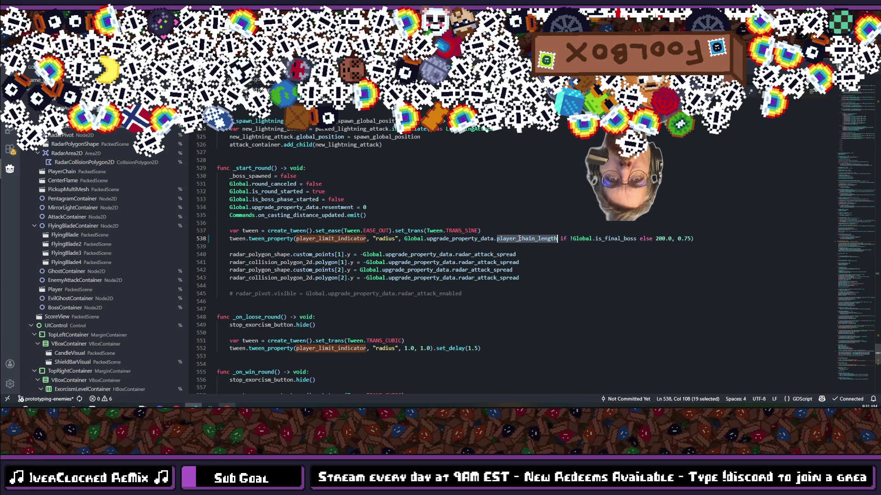
left_click(455, 239, "ctrl")
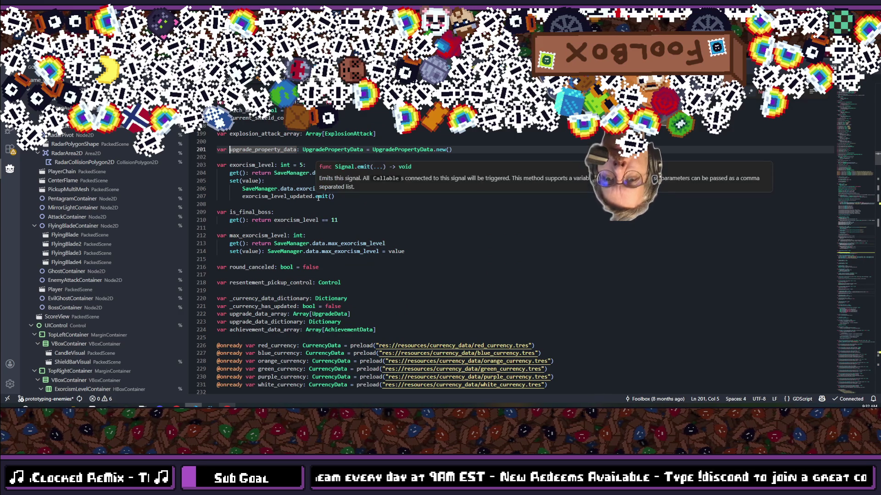
key("alt+Left")
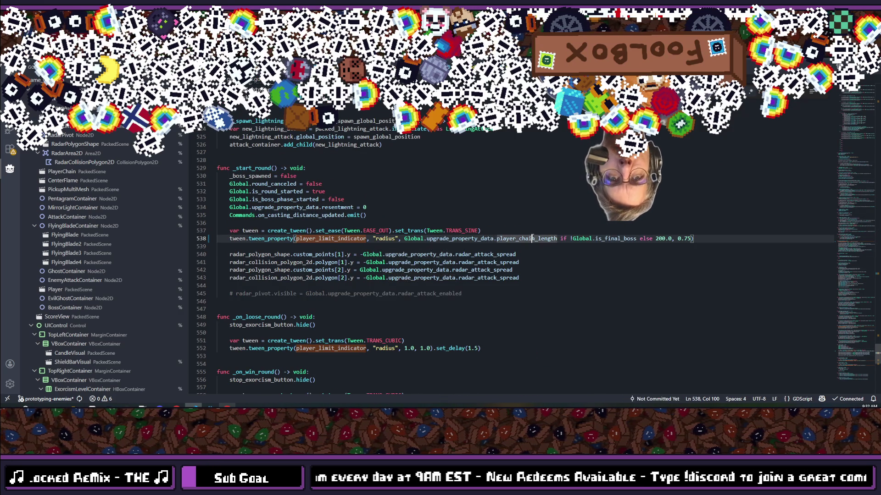
left_click(533, 238, "ctrl")
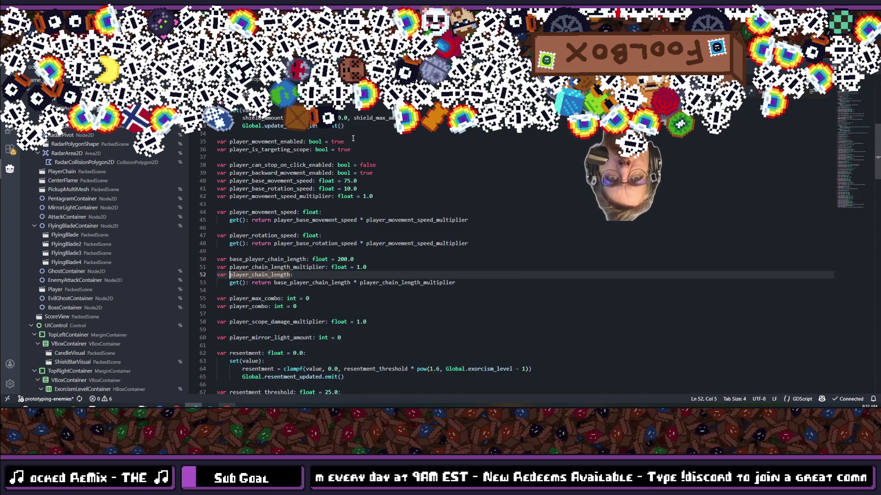
Add a line below the chain length getter declaring a float shield-length variable set to 250.0.
left_click(475, 287)
key("Return")
key("Return")
type("var fina")
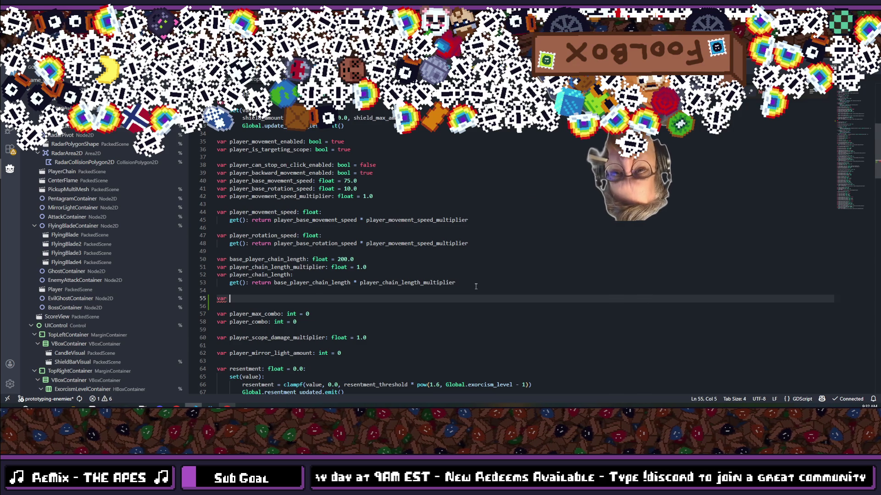
type("l_")
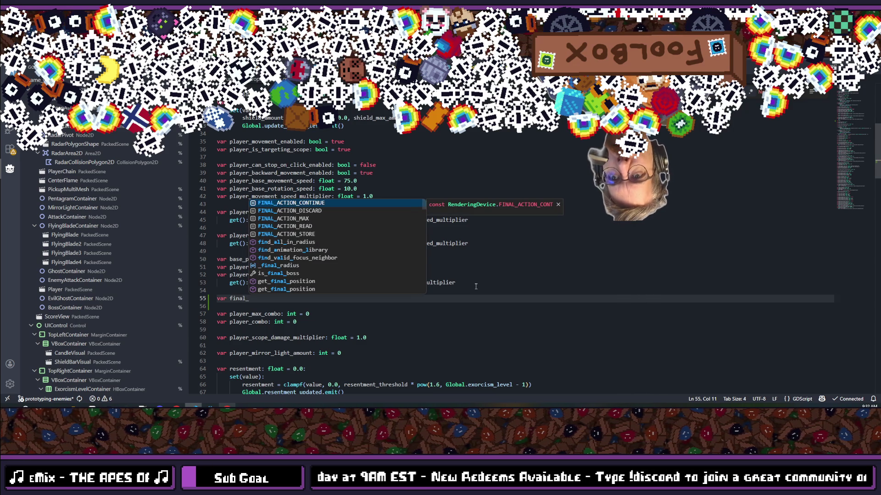
type("boss_")
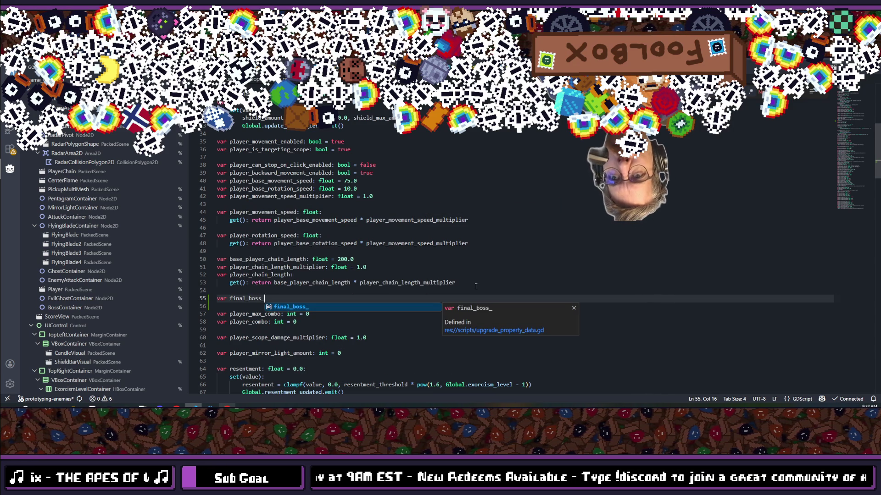
type("attack")
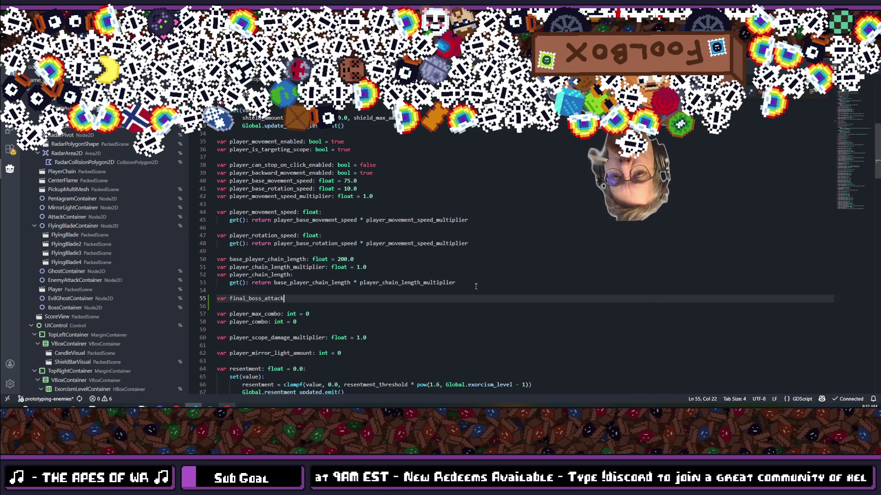
key("BackSpace")
key("BackSpace")
key("BackSpace")
type("shiled_leng")
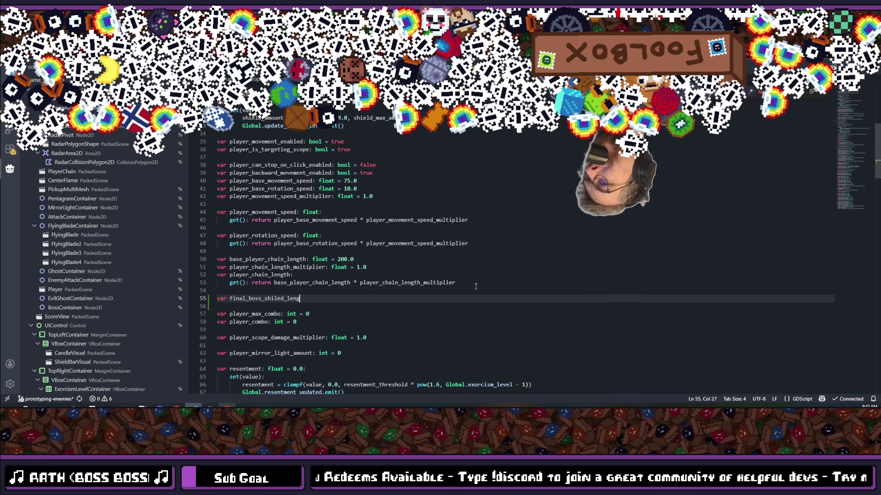
type("th: f")
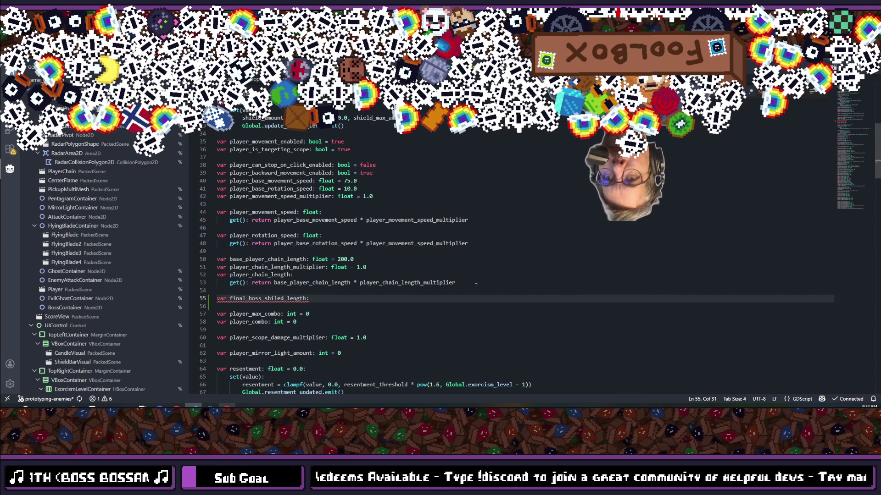
type("loat")
key("BackSpace")
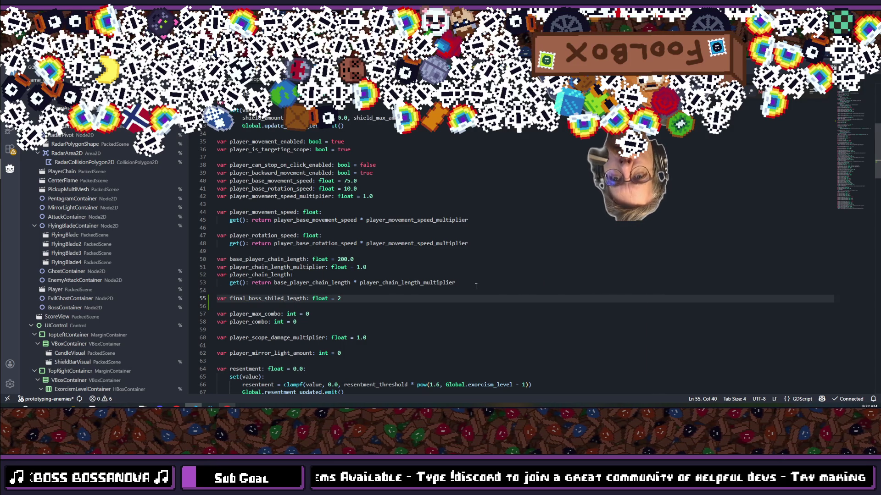
type(".0")
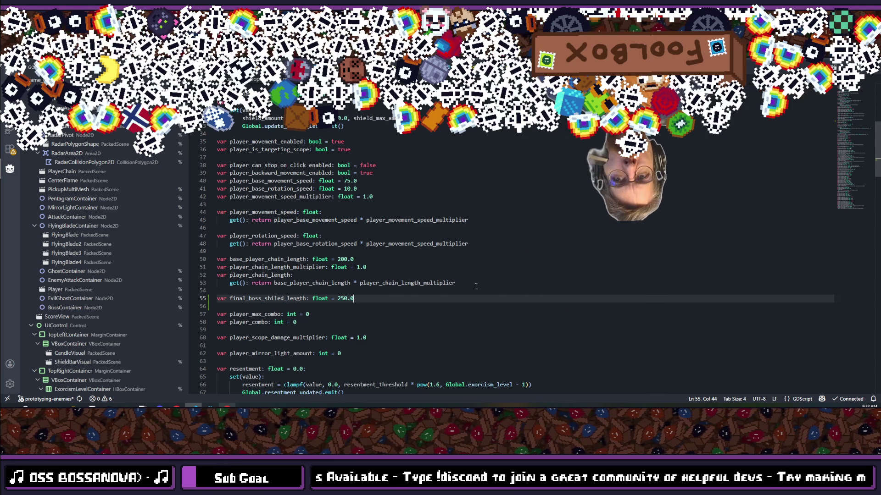
Fix the misspelled variable name so it reads final_boss_shield_length.
double_click(275, 299)
left_click(277, 298)
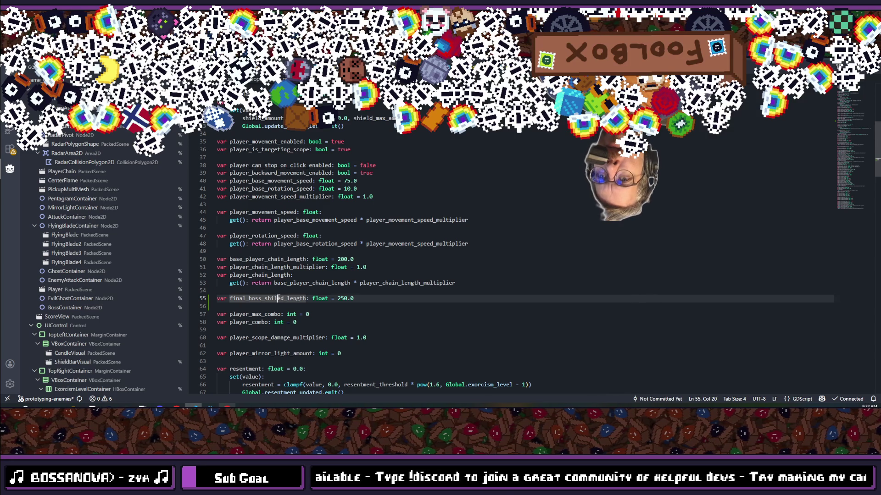
key("BackSpace")
type("ld_l")
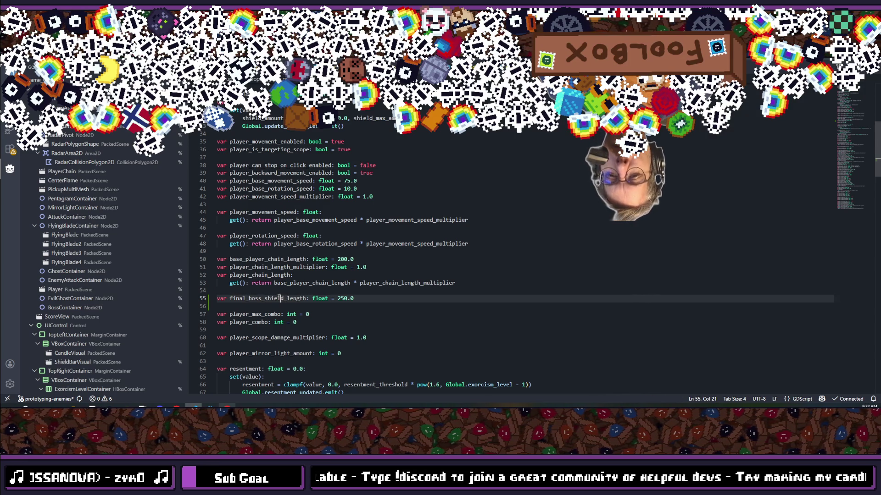
double_click(287, 300)
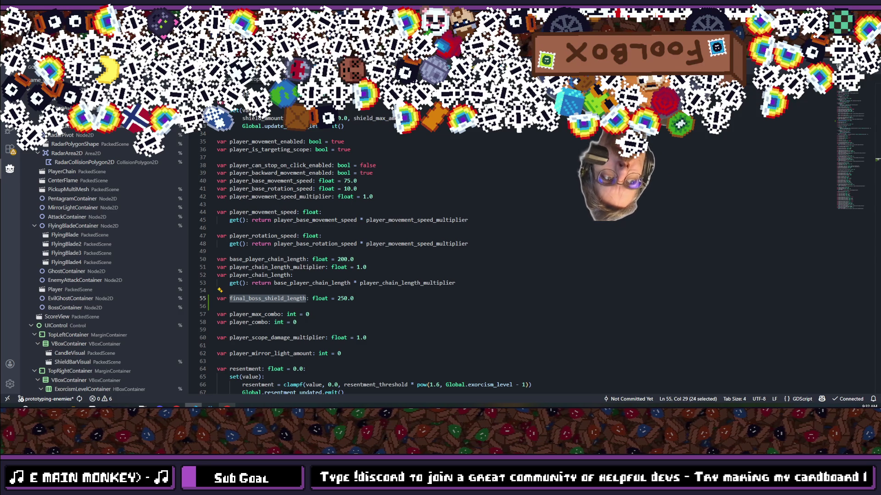
left_click(443, 284)
key("ctrl+p")
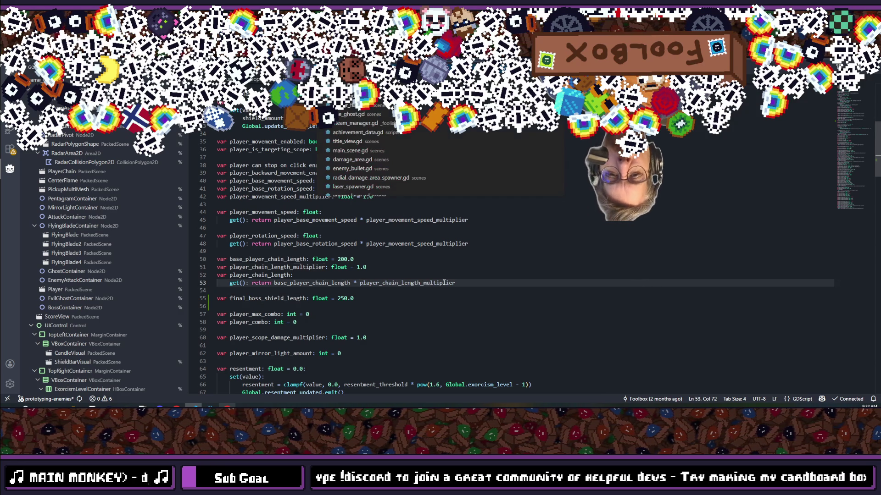
On line 538, replace 200.0 with Global.upgrade_property_data.final_boss_shield_length and save game_view.gd.
type("big_flame")
key("Escape")
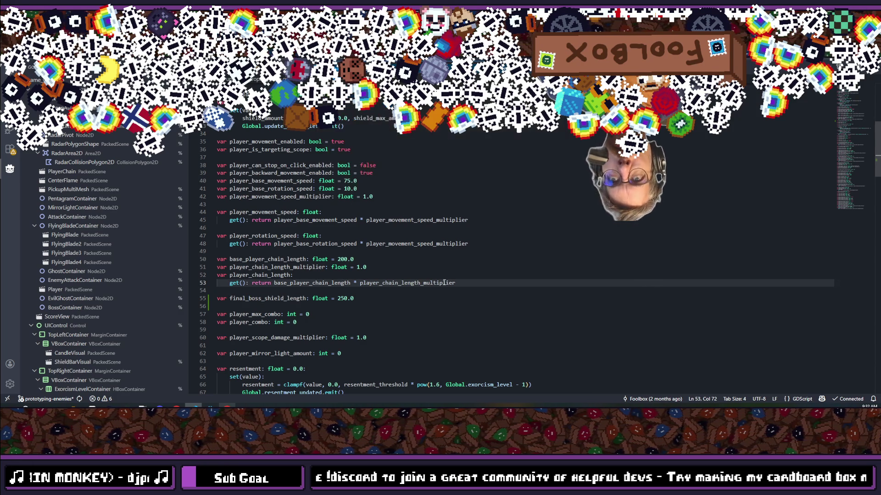
key("alt+Left")
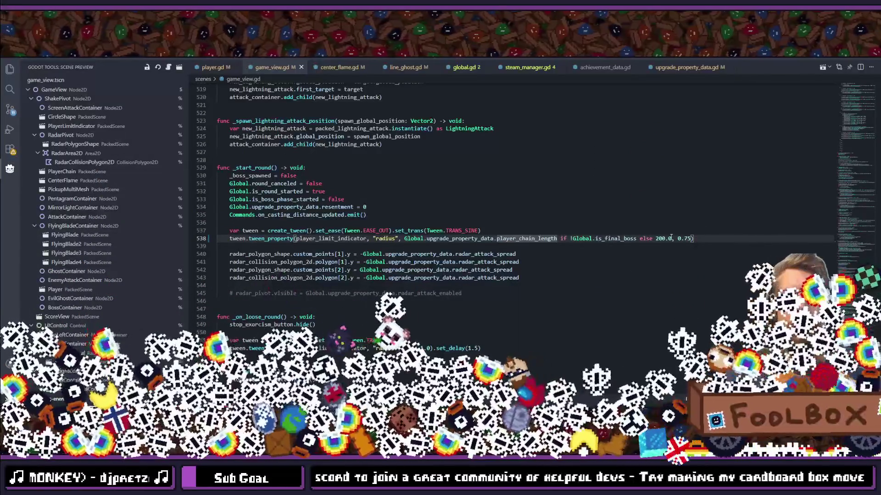
left_click_drag(672, 239, 655, 239)
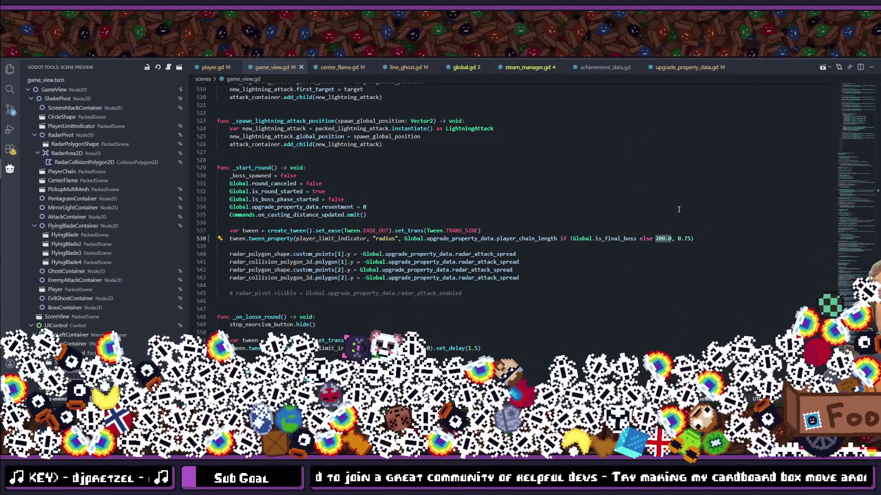
type("Global.")
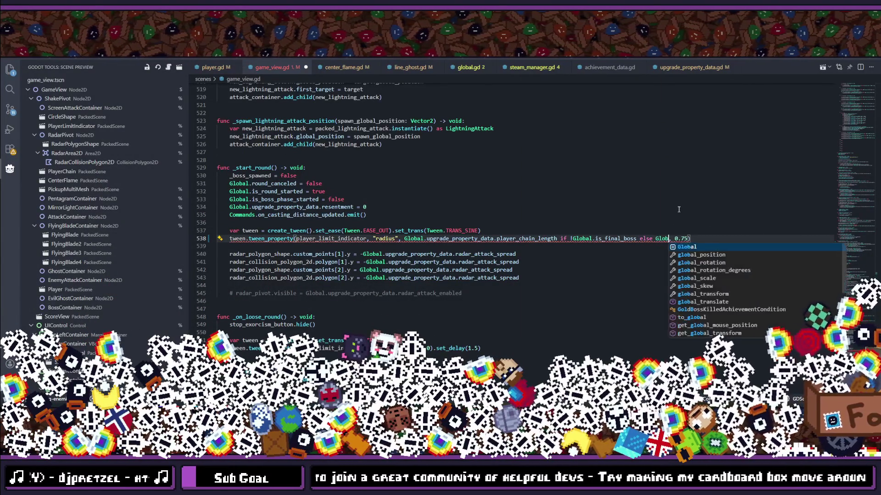
type("upgrade")
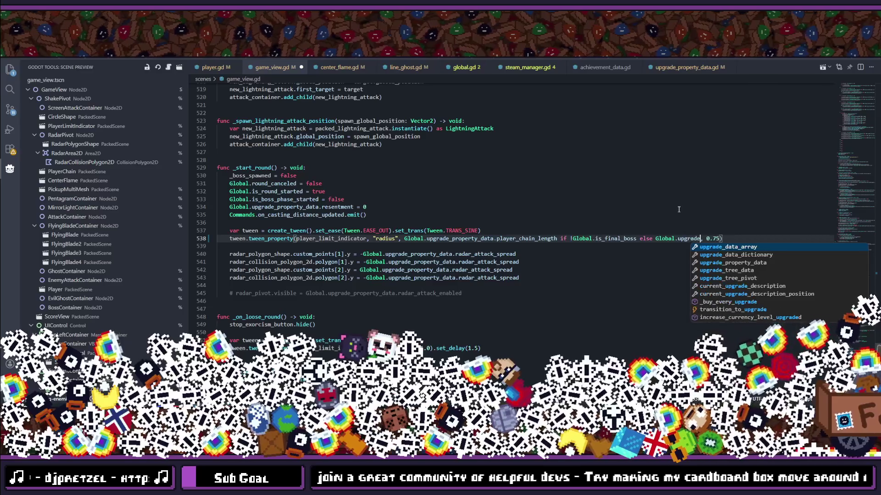
key("Down")
key("Down")
key("Tab")
type(".final_boss_shield_length")
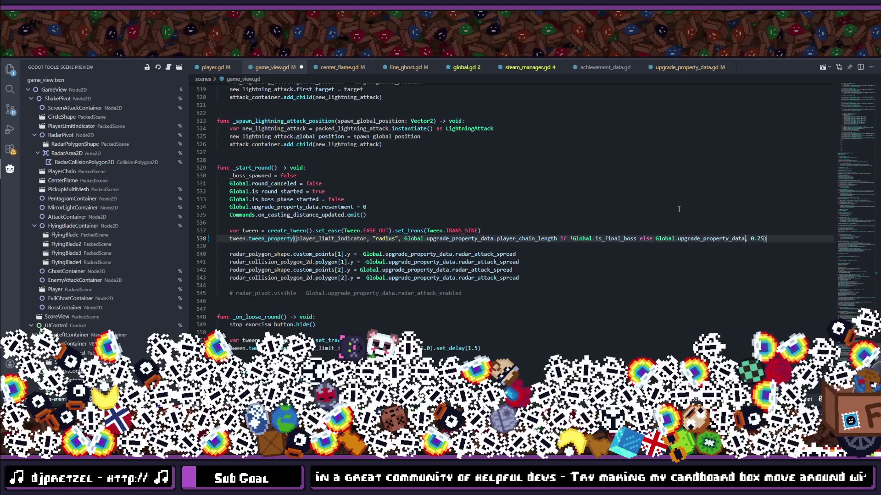
key("ctrl+s")
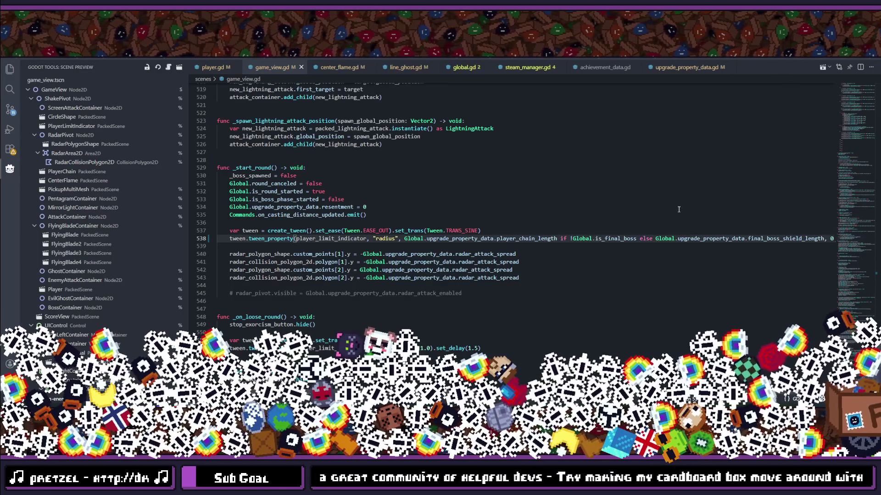
key("ctrl+p")
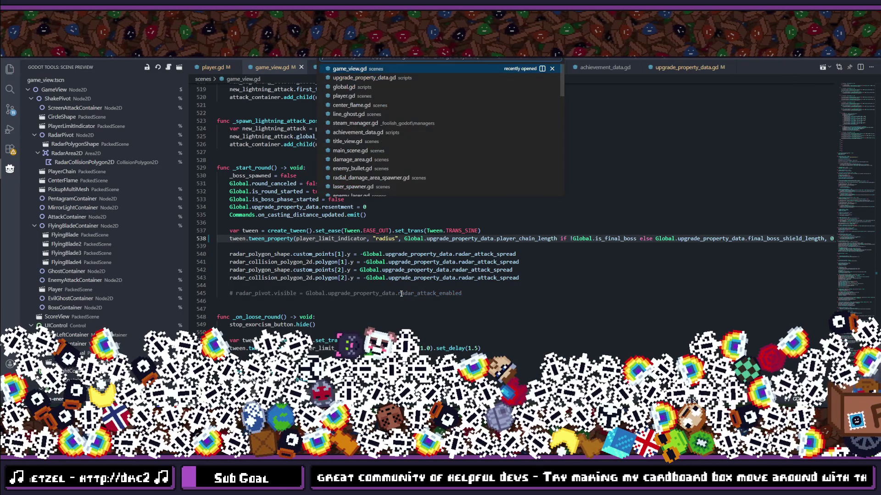
type("player")
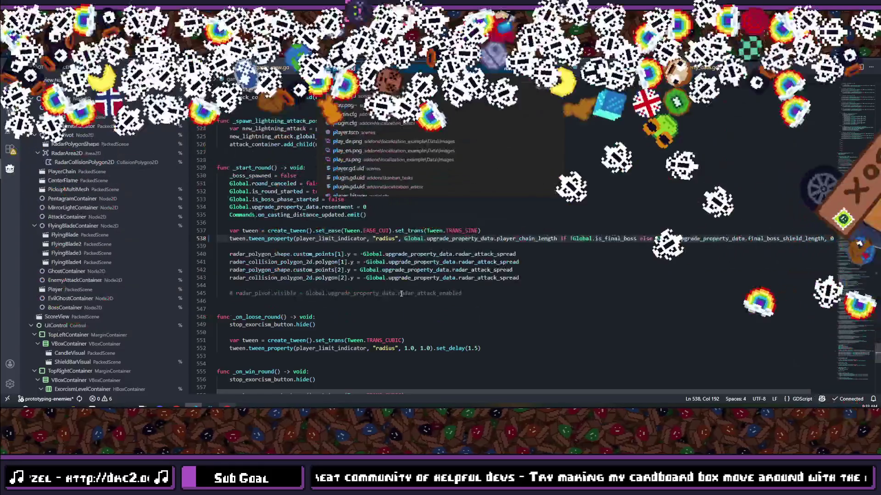
key("Return")
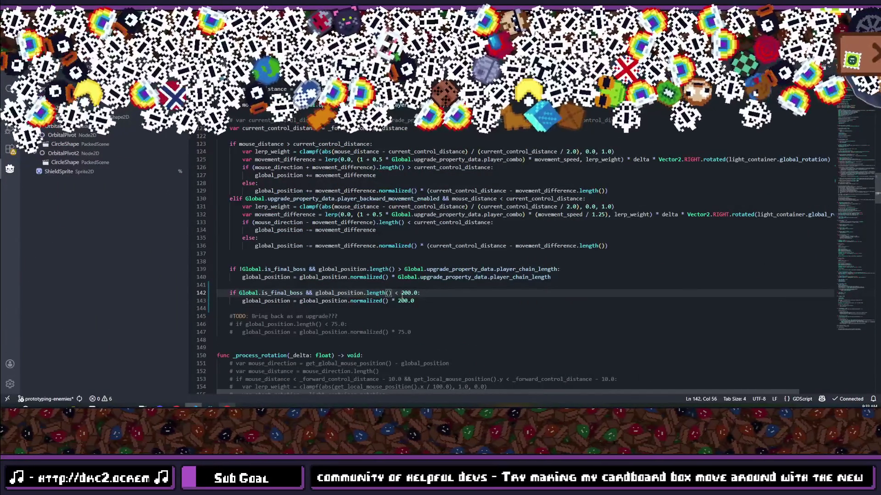
double_click(409, 293)
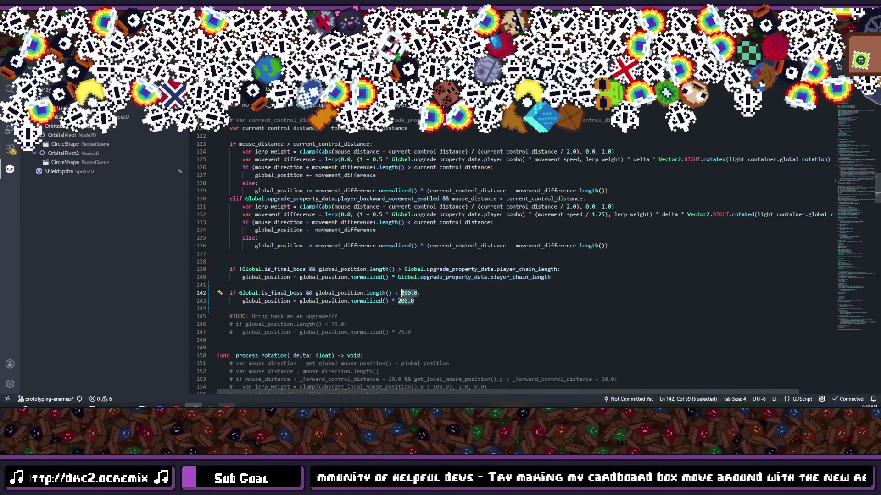
type("5lobal.p")
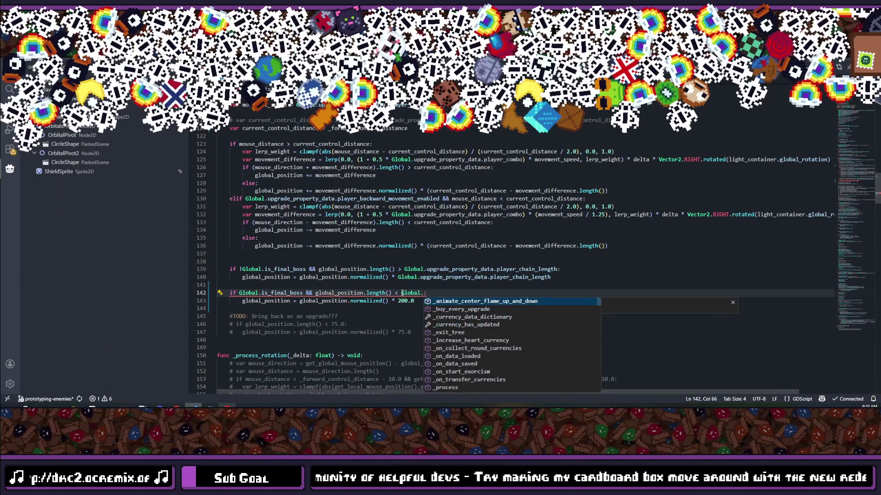
key("BackSpace")
type("upg")
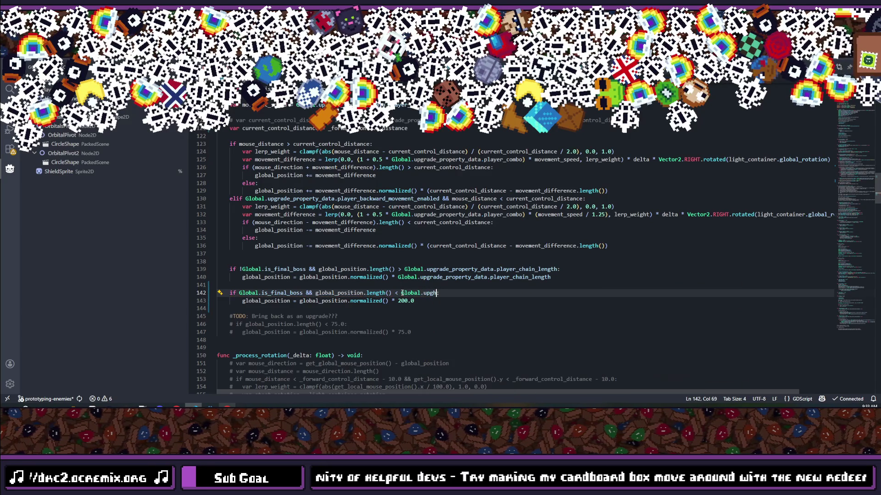
type("rade")
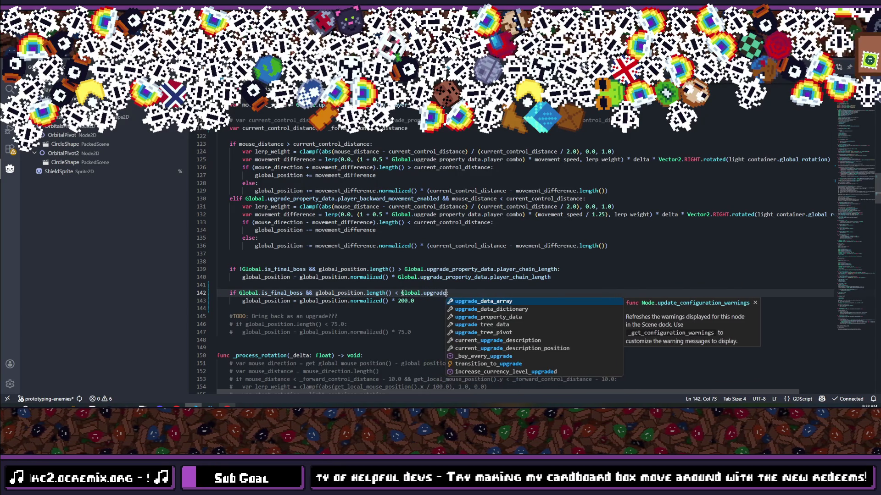
key("Return")
type(".f")
key("Return")
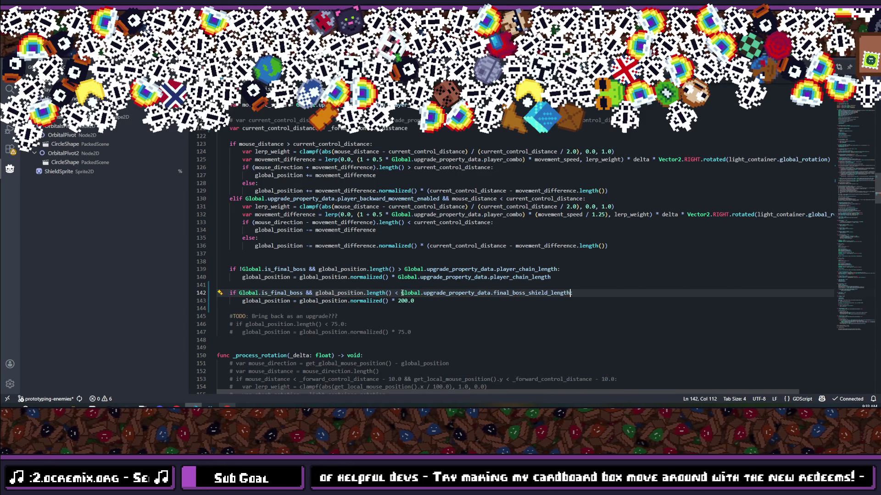
left_click_drag(401, 293, 568, 294)
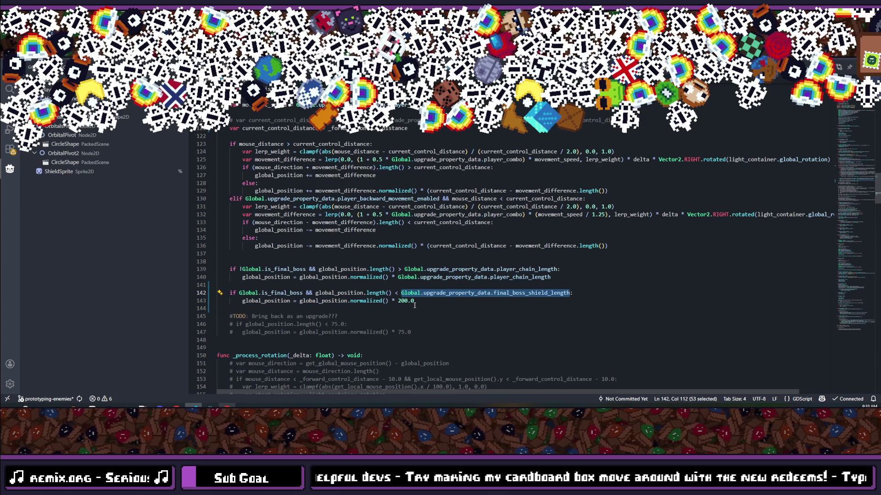
key("ctrl+c")
left_click_drag(414, 301, 398, 300)
key("ctrl+v")
key("ctrl+a")
left_click(430, 301)
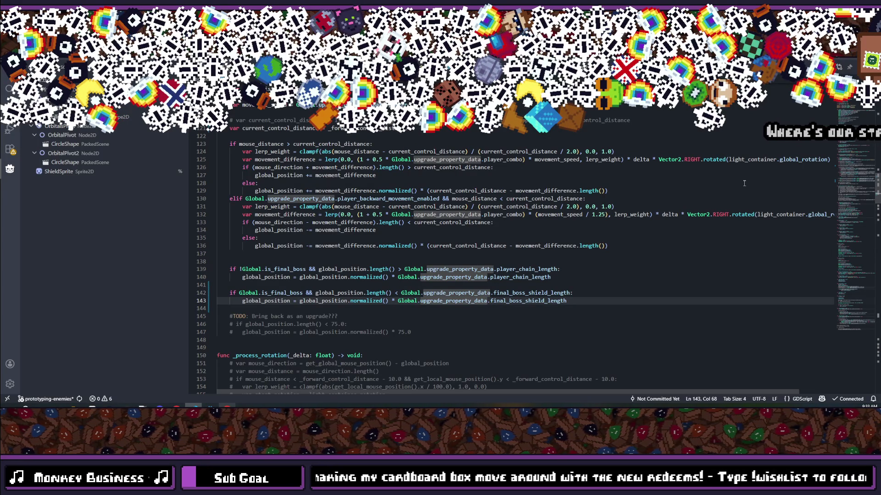
left_click(448, 293)
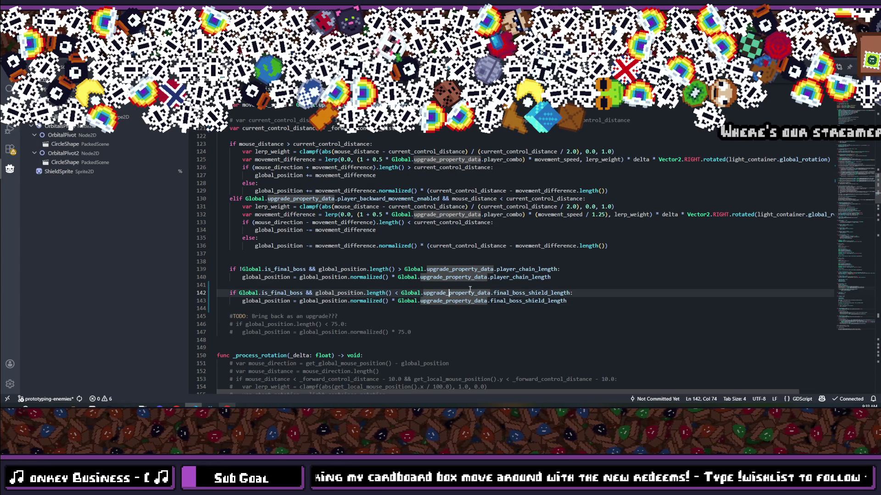
scroll(305, 211, "up", 8)
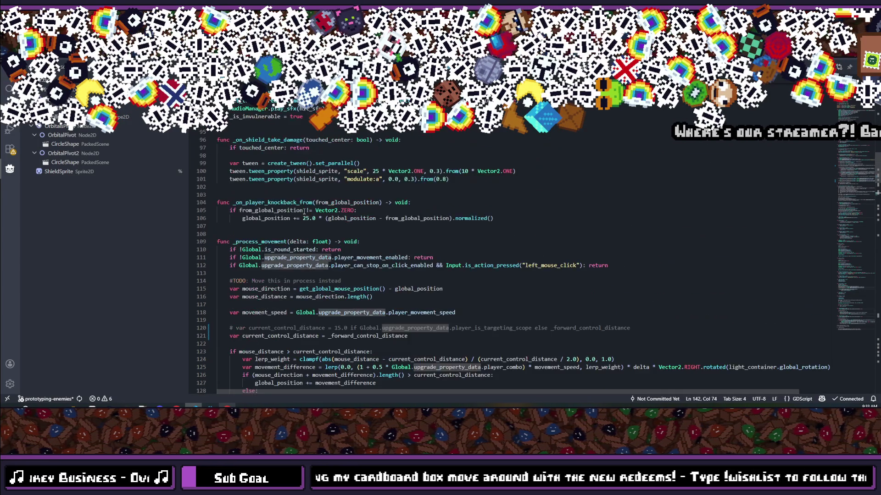
scroll(304, 211, "up", 2)
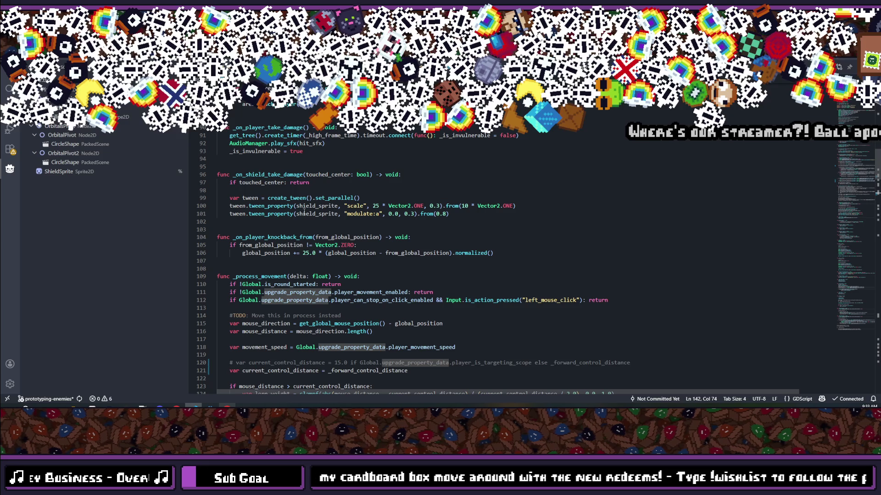
scroll(304, 212, "up", 12)
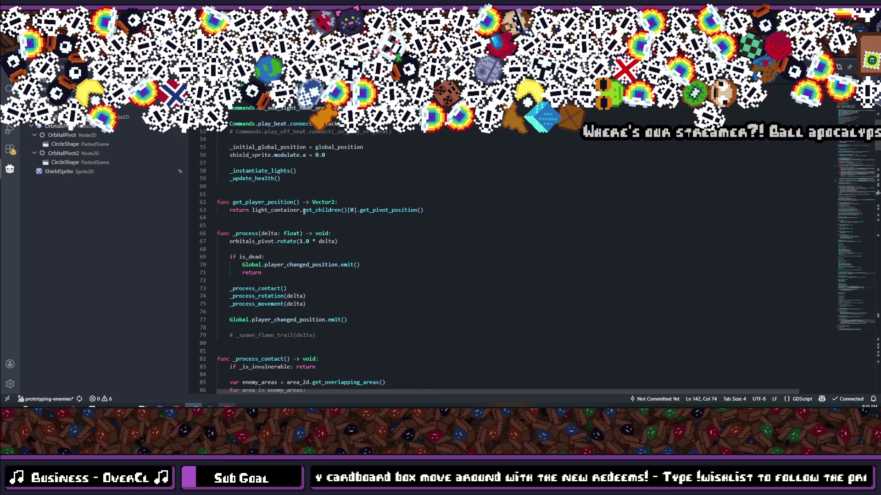
scroll(304, 212, "up", 4)
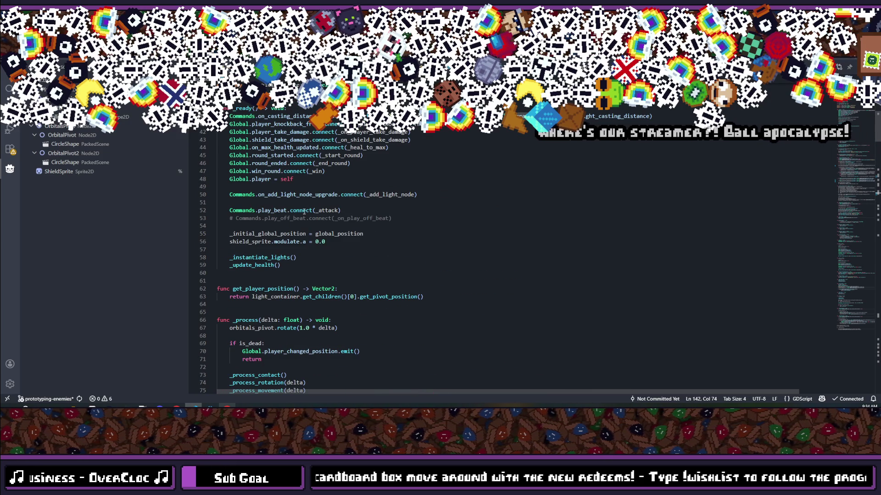
Select PlayerLimitIndicator and filter the inspector by 'modulate' to check its Modulate colour.
key("alt+Tab")
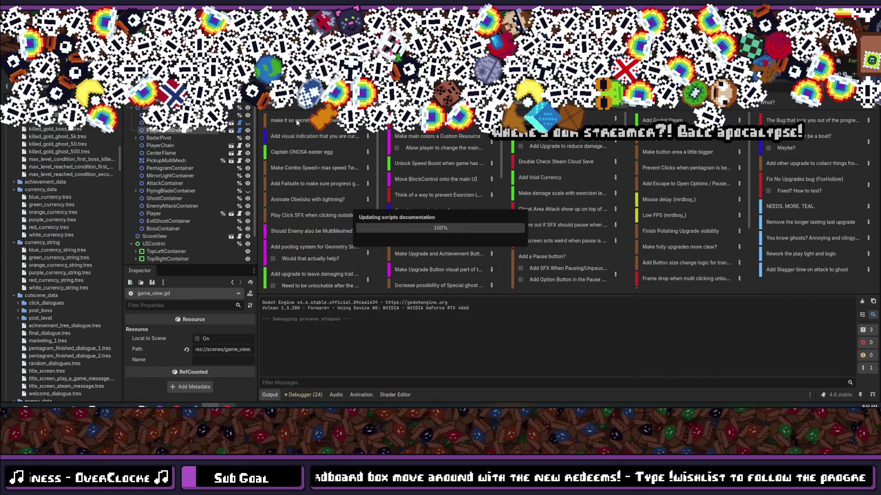
left_click(177, 131)
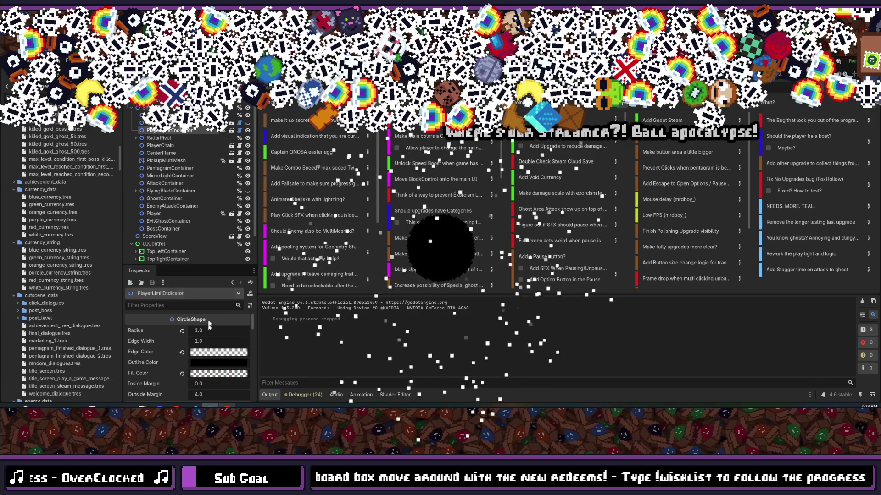
scroll(181, 315, "down", 3)
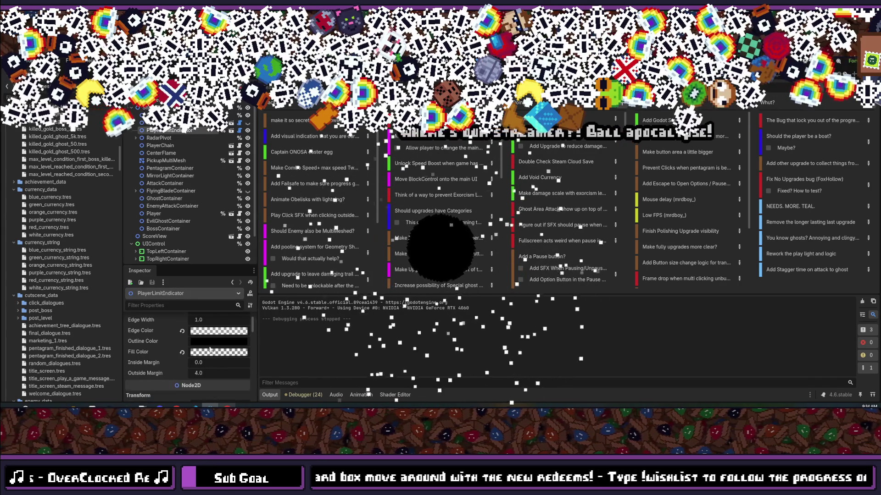
left_click(176, 305)
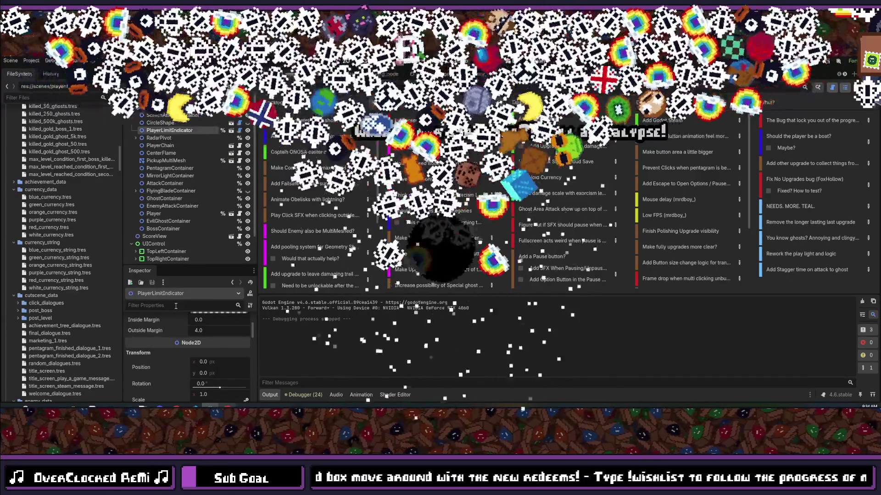
type("modulate")
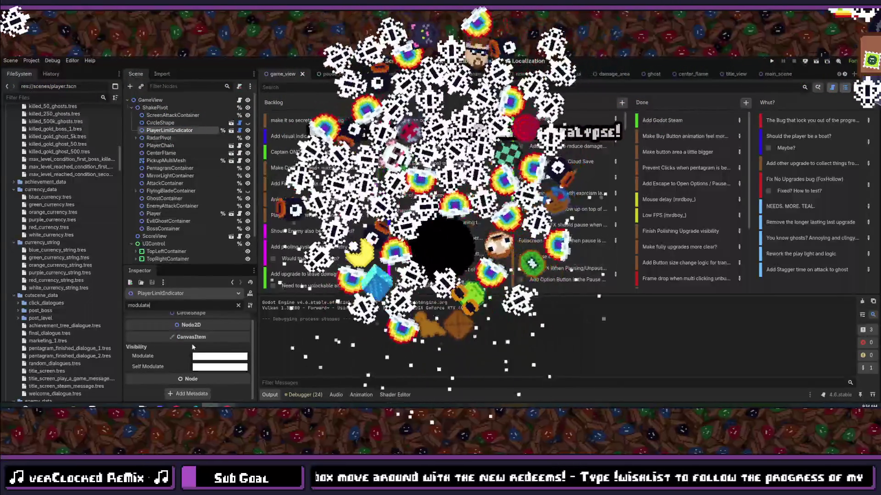
left_click(214, 356)
left_click(213, 356)
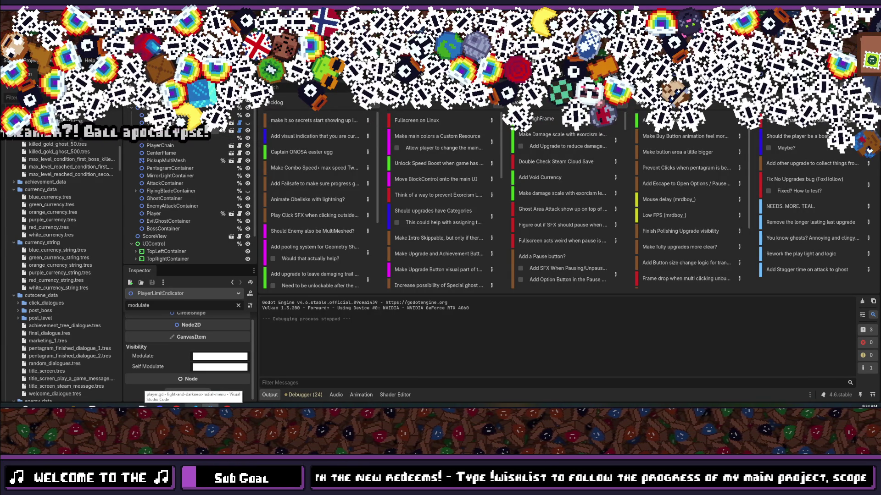
left_click(193, 406)
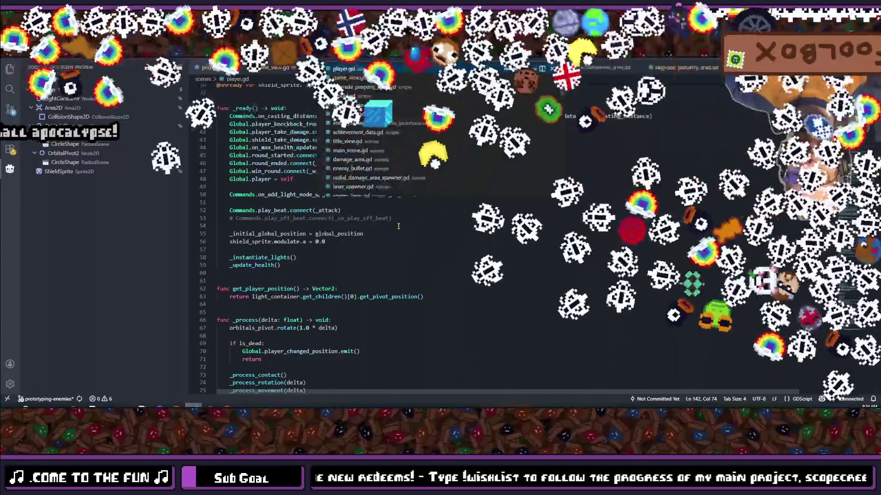
Open game_view.gd with the quick file switcher.
key("ctrl+p")
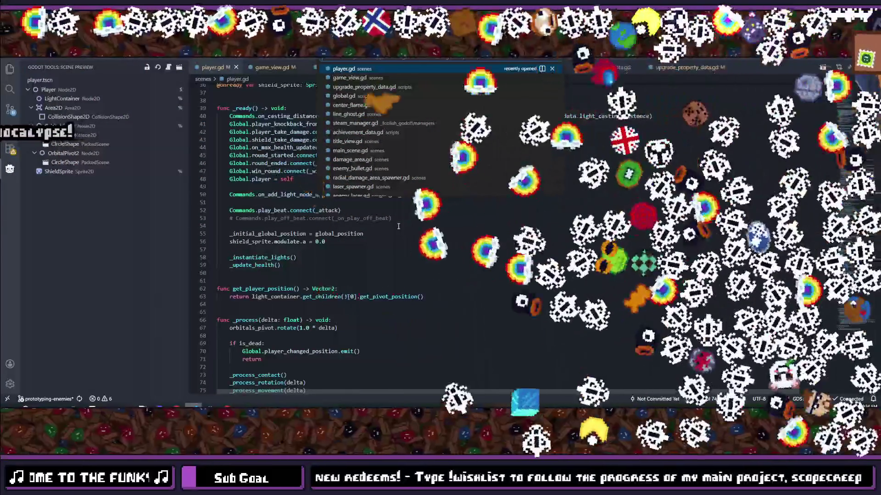
key("Down")
key("Return")
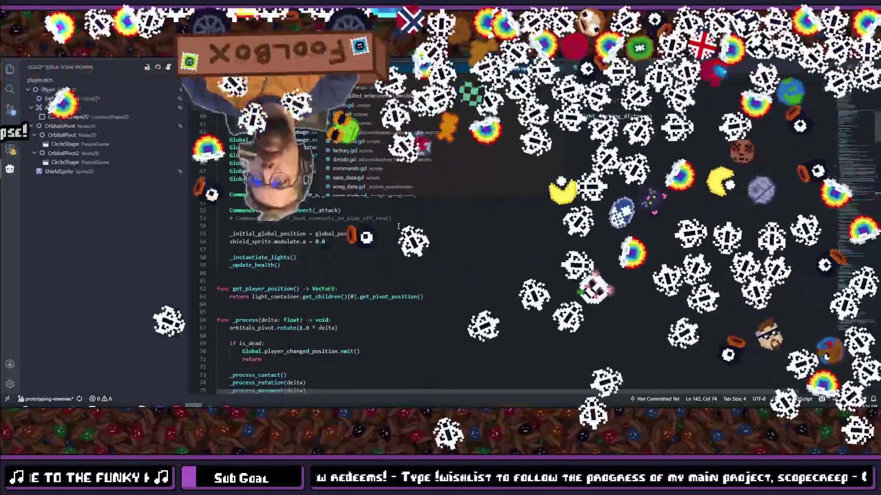
key("ctrl+p")
type("player")
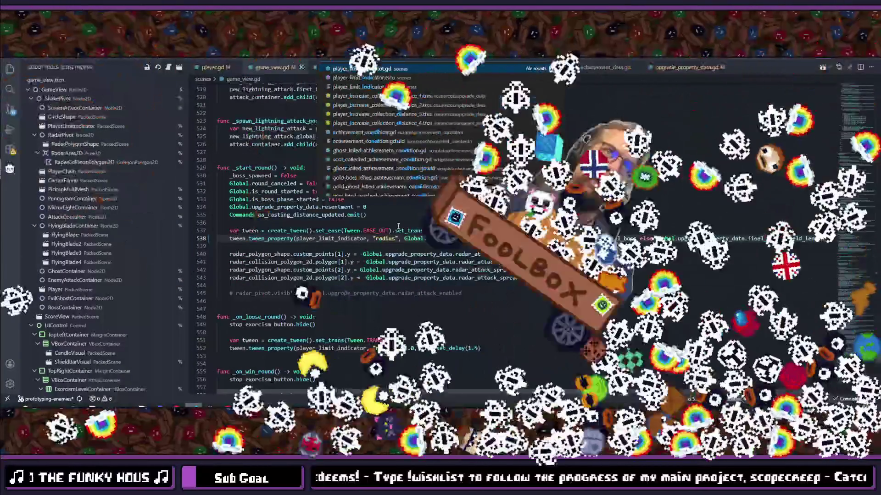
Find the indicator line 379, uncomment it and change it to set modulate.
key("ctrl+f")
type("indicator")
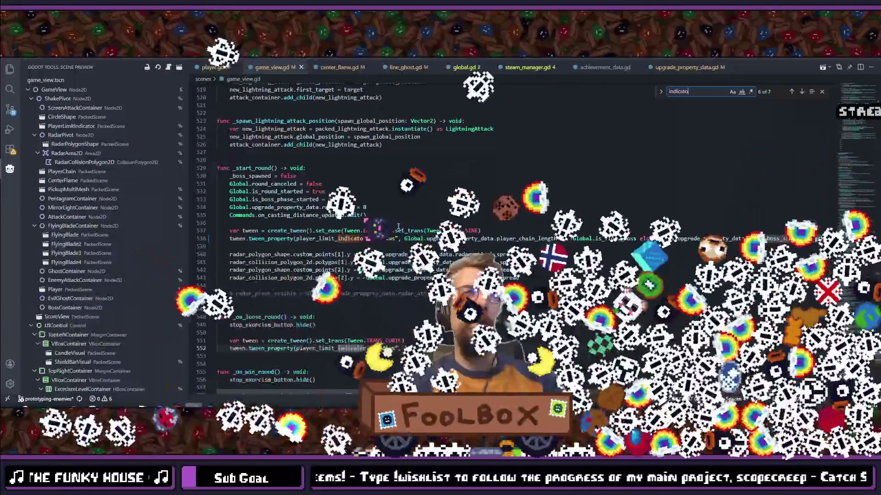
key("Return")
key("Return")
key("Return")
key("Return")
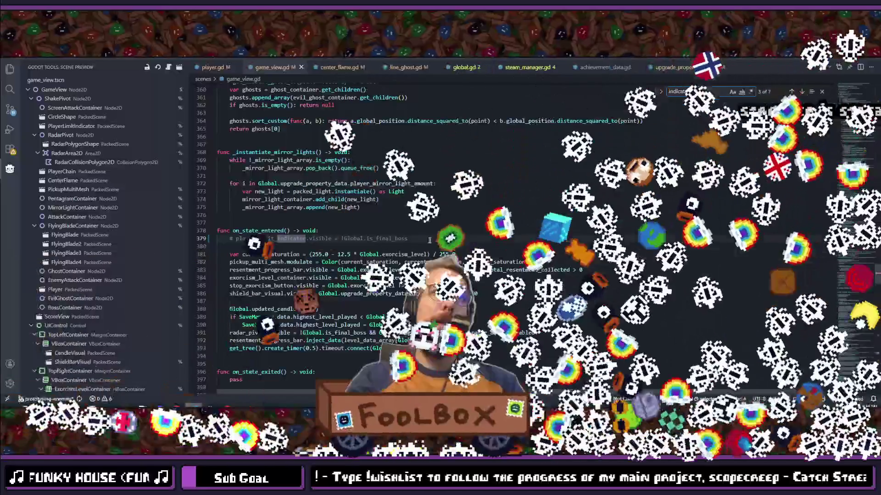
key("ctrl+slash")
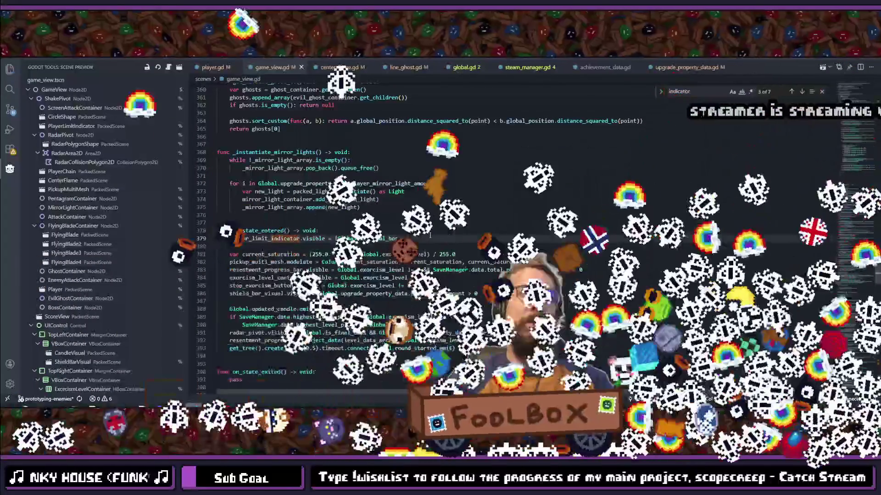
type("modulate")
key("ctrl+s")
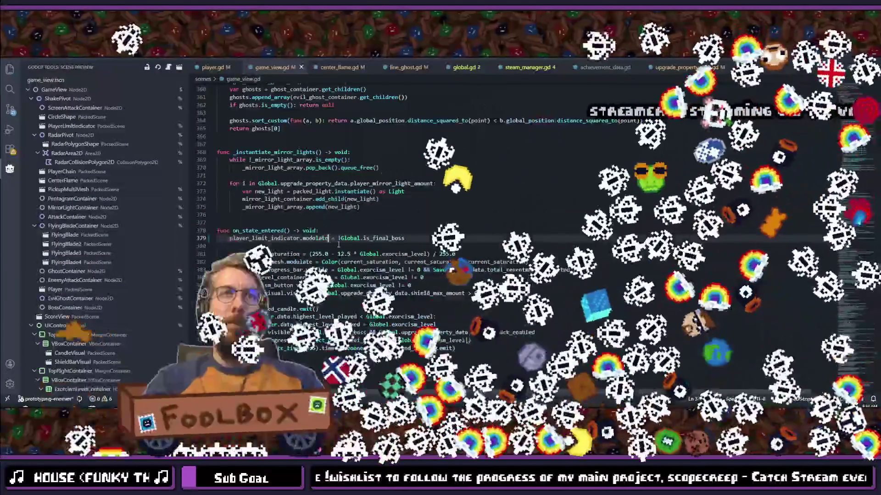
Make line 379 set modulate to Color.WHITE unless final boss, else Color.RED.
left_click(338, 238)
type("Color.WHITE")
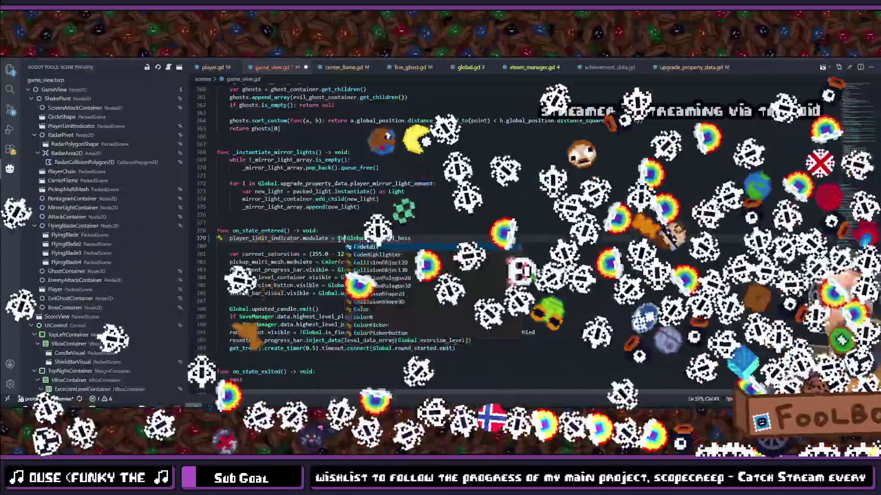
type(" if")
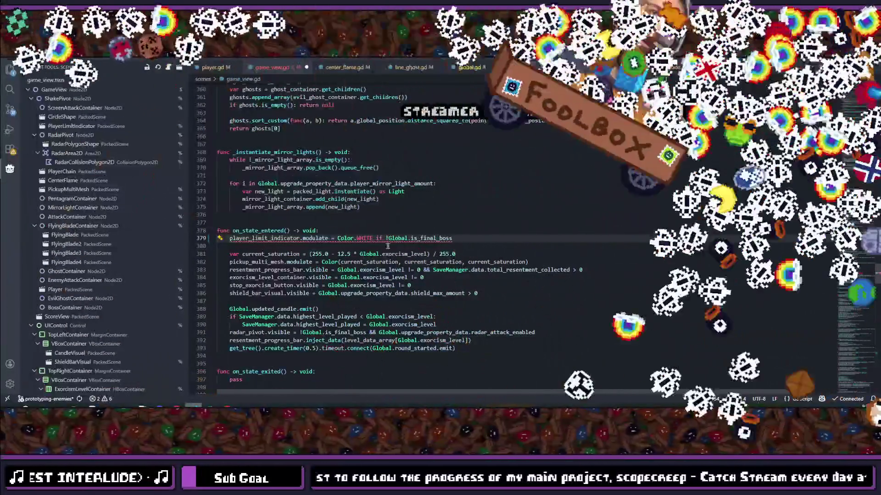
left_click(463, 238)
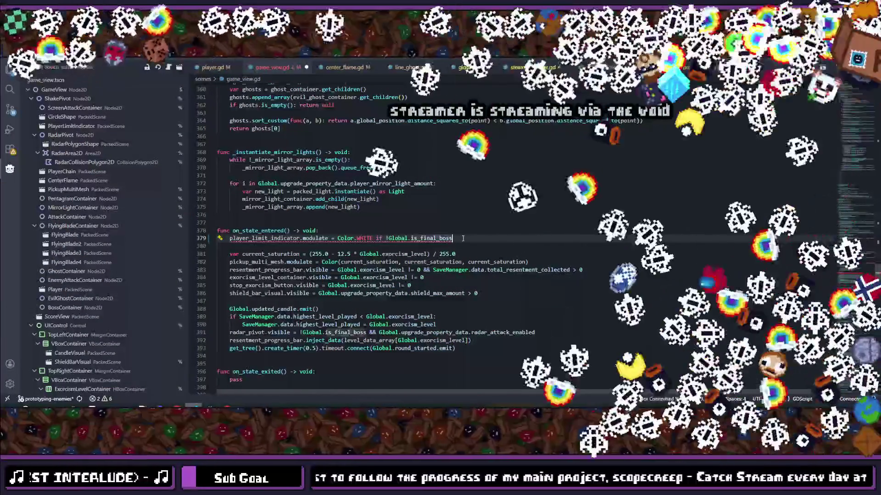
type(" else")
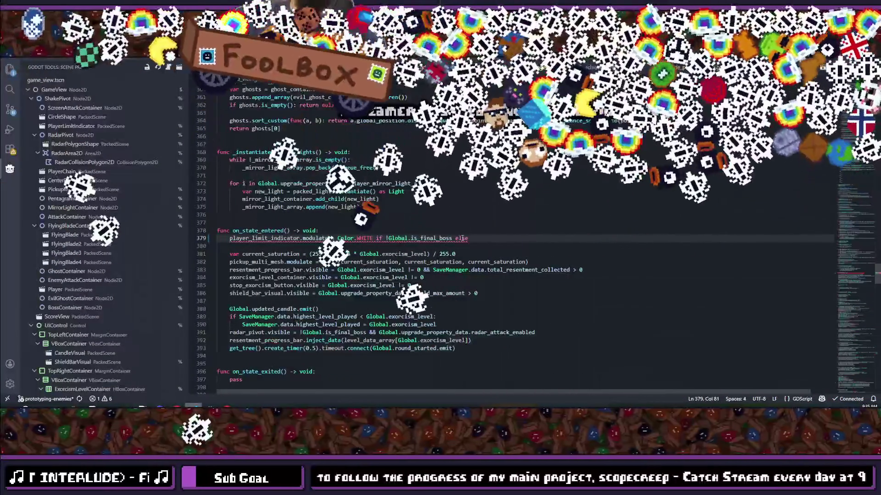
type(" Color.RED")
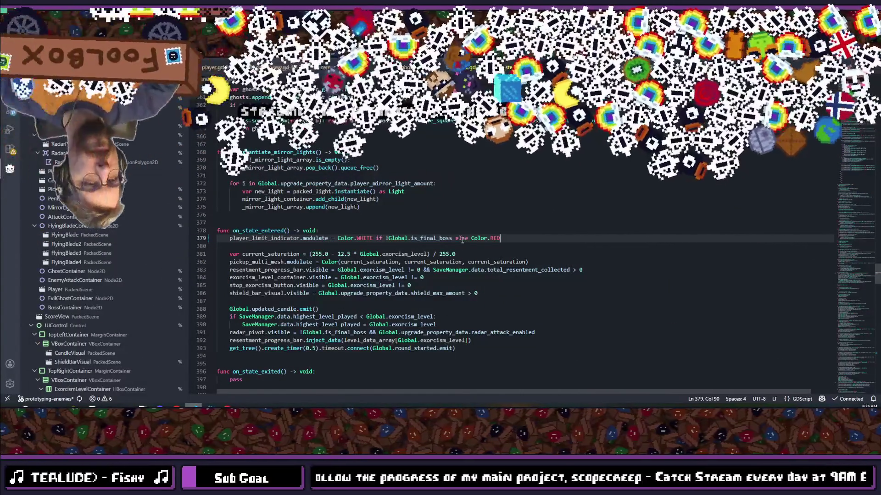
key("alt+Tab")
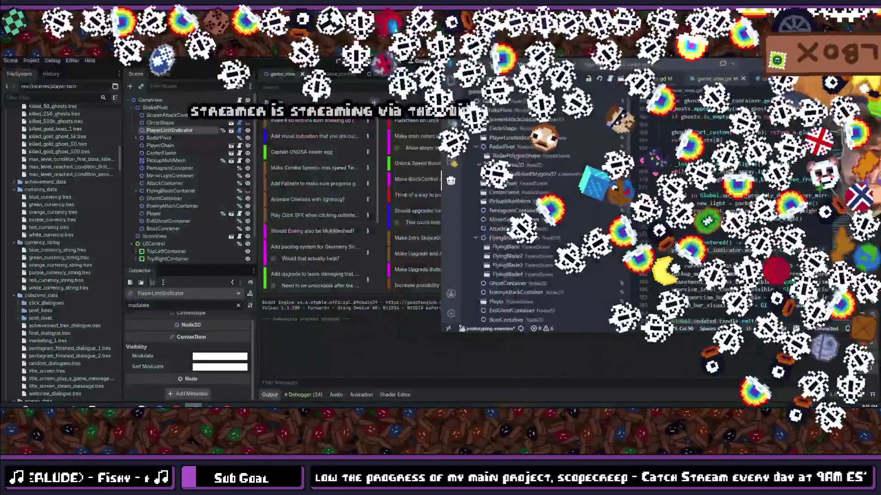
Run the project with F5, choose Continue on the title screen, then Start Exorcism.
key("alt+Tab")
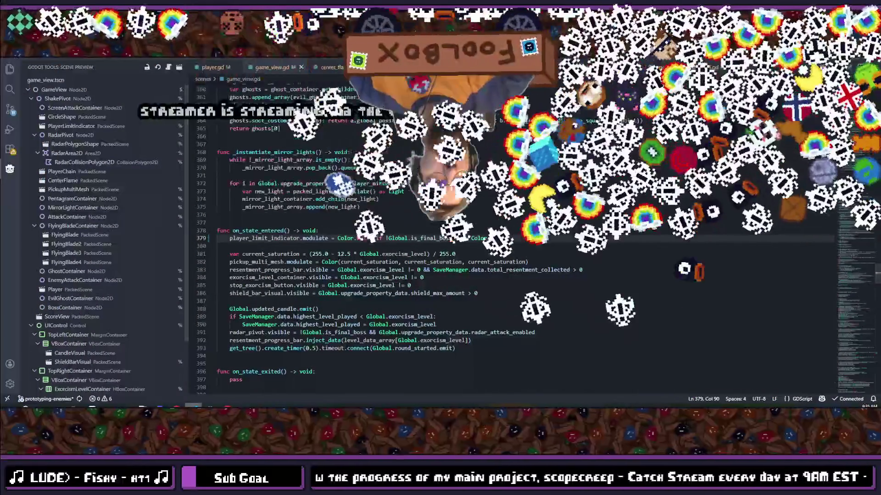
key("alt+Tab")
key("F5")
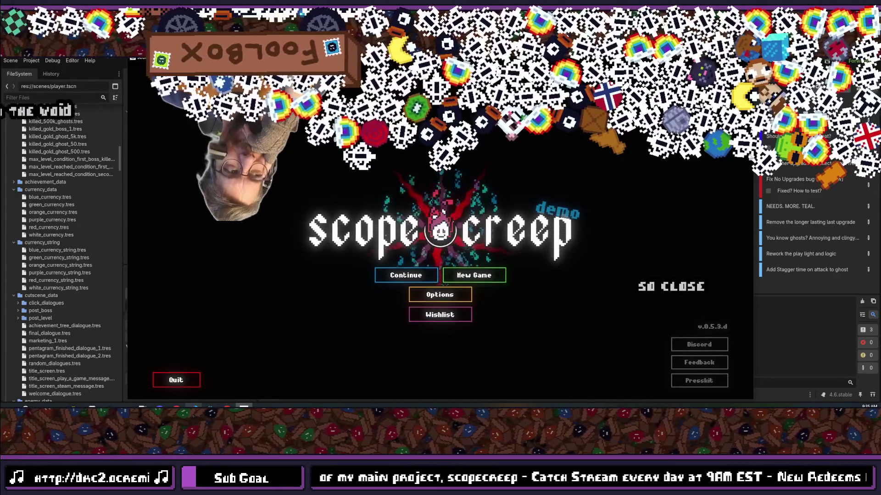
left_click(371, 281)
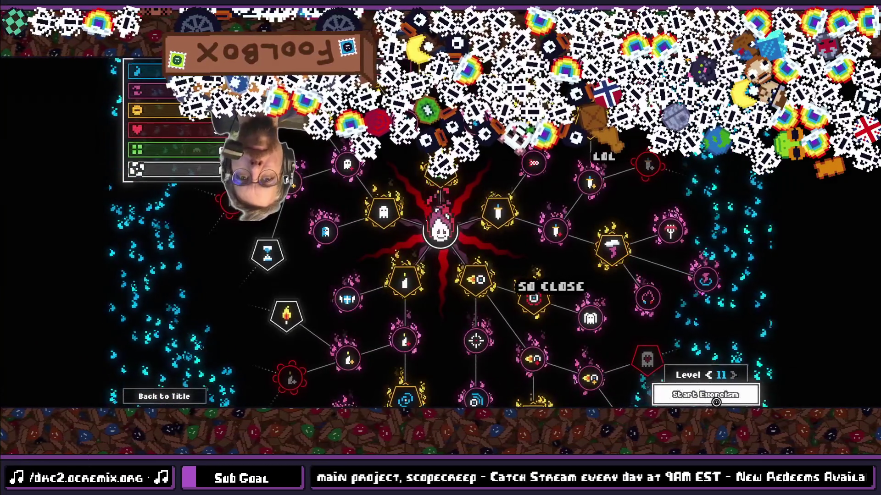
left_click(716, 402)
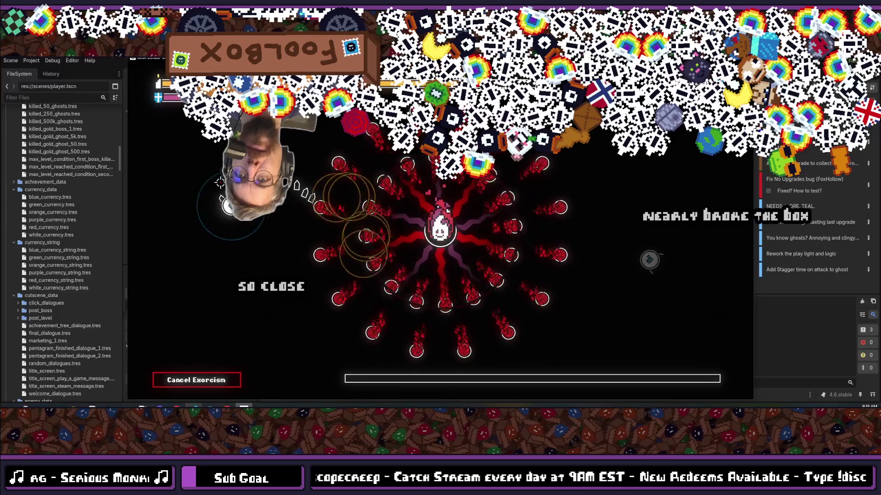
Stop the running game with F8 and relaunch it with F5.
key("F8")
key("ctrl+s")
key("F5")
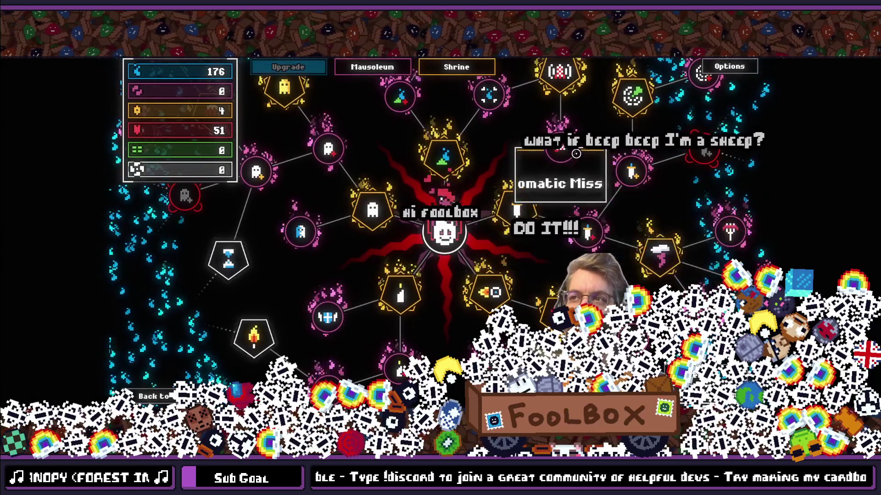
Stop the game with F8, view Bluesky notifications in the browser, then return to Godot.
scroll(538, 199, "down", 3)
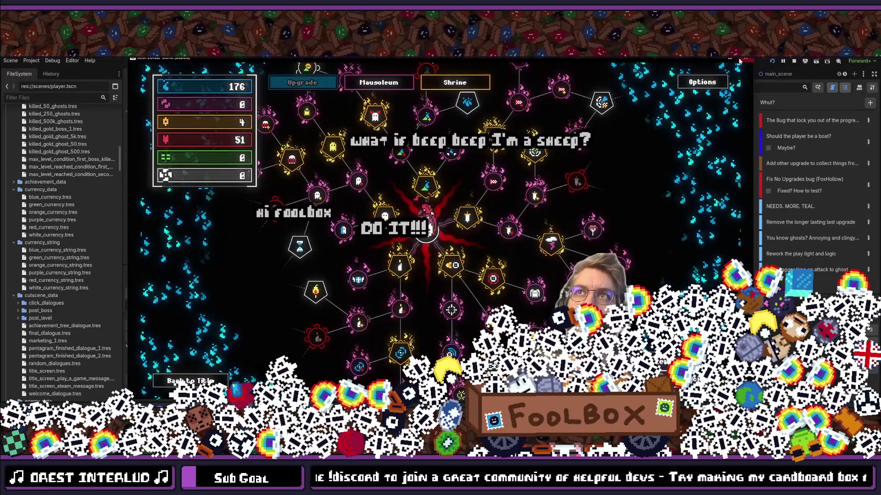
key("F8")
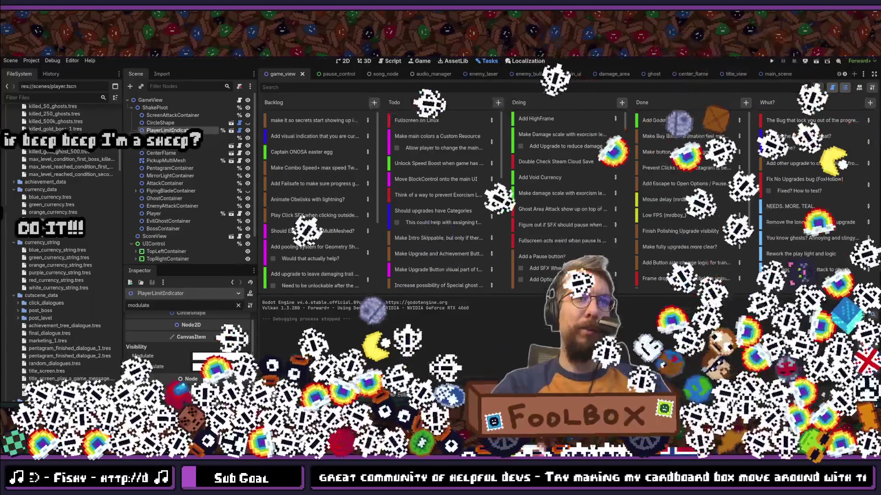
key("alt+Tab")
key("alt+Left")
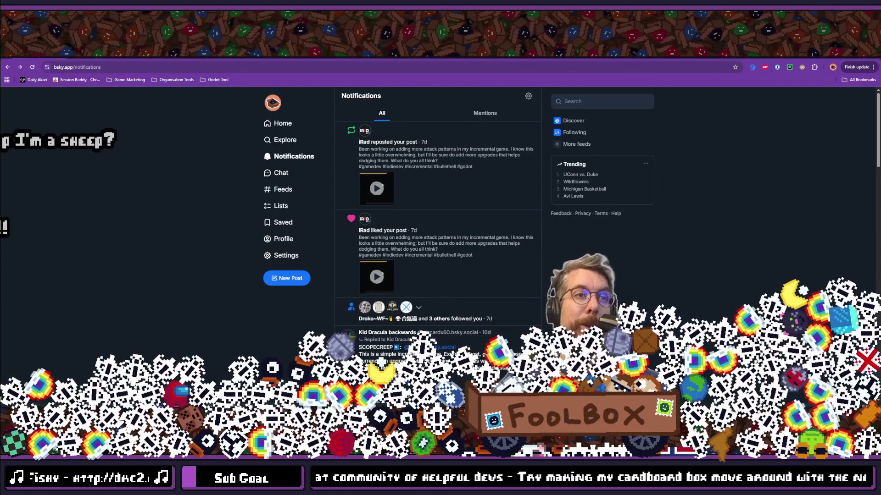
key("alt+Tab")
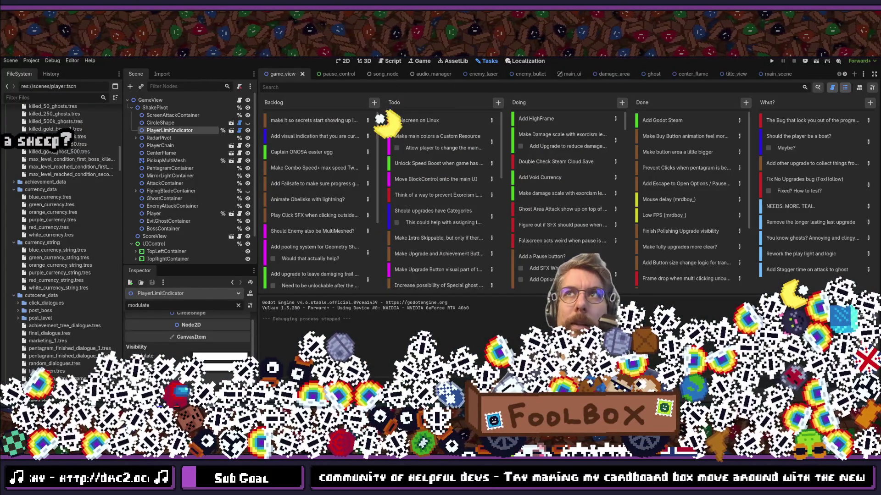
Launch the ScreenToGif recorder and move its window slightly up and right.
key("super")
type("screen")
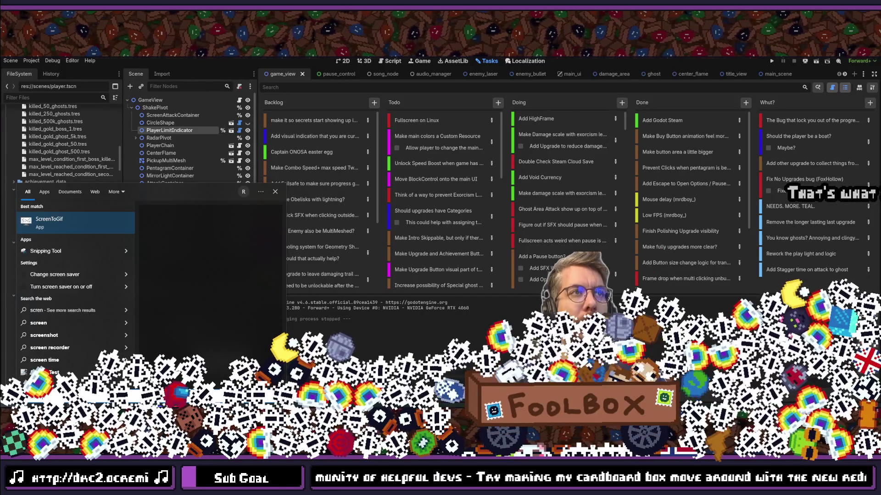
key("Return")
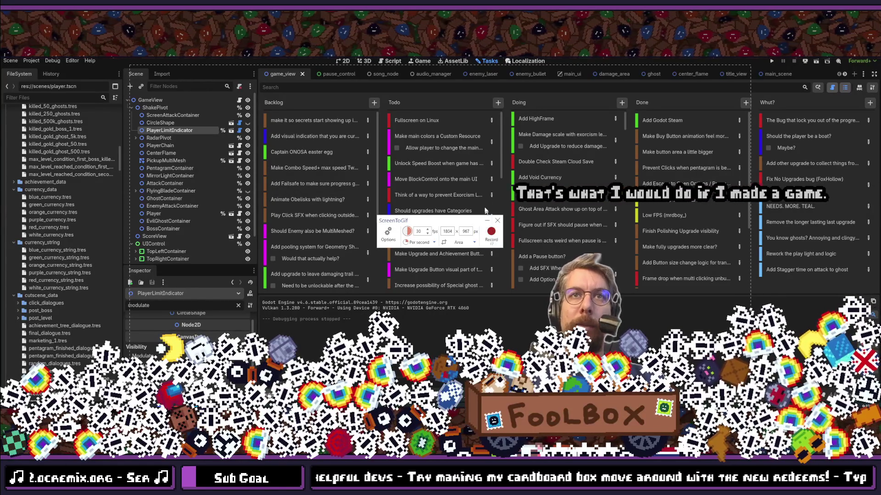
left_click_drag(444, 225, 484, 221)
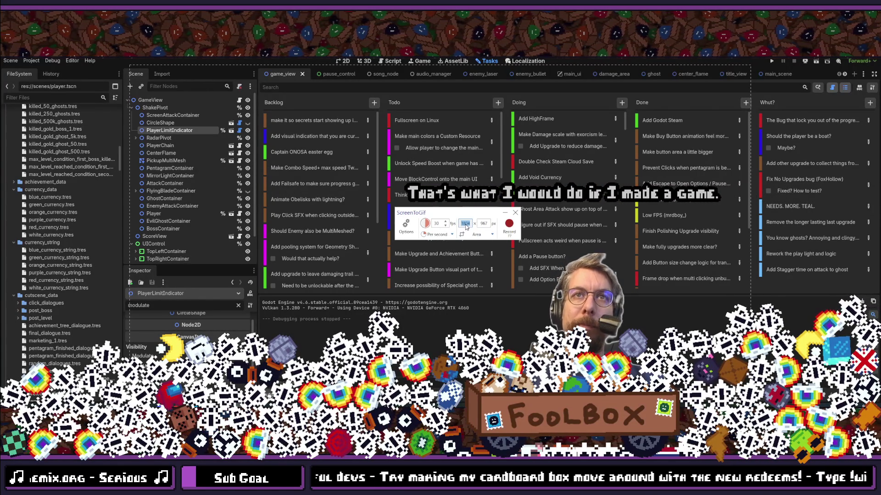
Open Calculator and compute 1920 ÷ 2 = 960.
key("super")
type("1920")
key("BackSpace")
key("BackSpace")
key("BackSpace")
key("BackSpace")
type("calc")
key("Return")
type("1920/2")
key("Return")
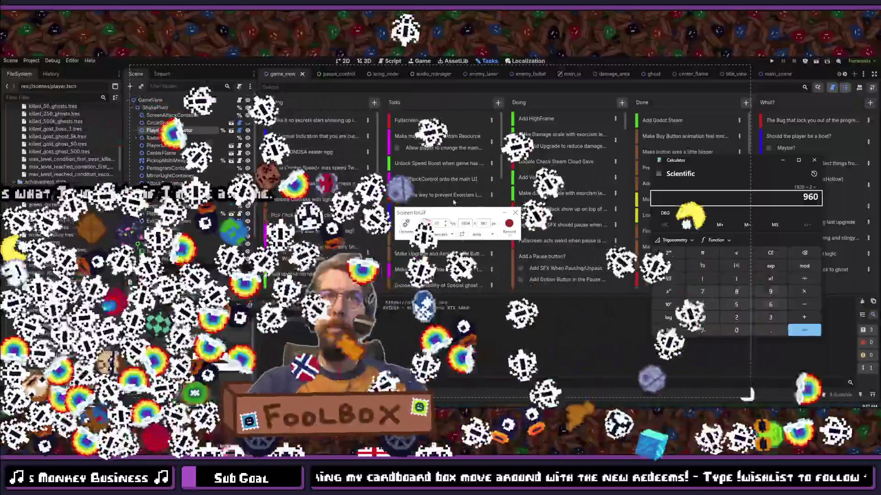
Set the recorder's capture width to 960 and compute 1080 ÷ 2 = 540 in Calculator.
left_click(465, 223)
type("960")
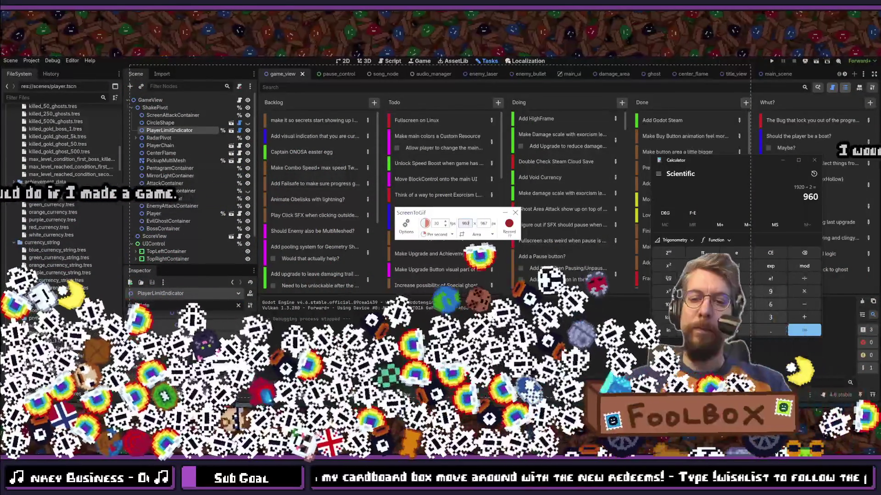
left_click(769, 159)
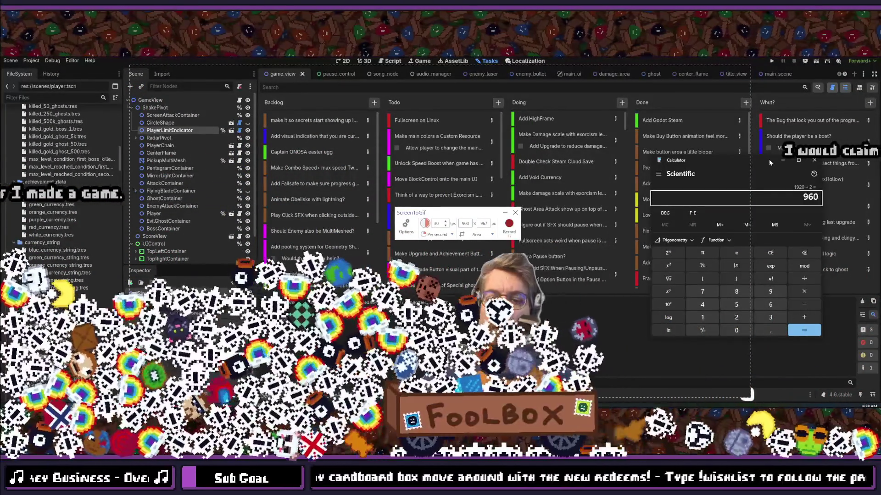
type("1080/2")
key("Return")
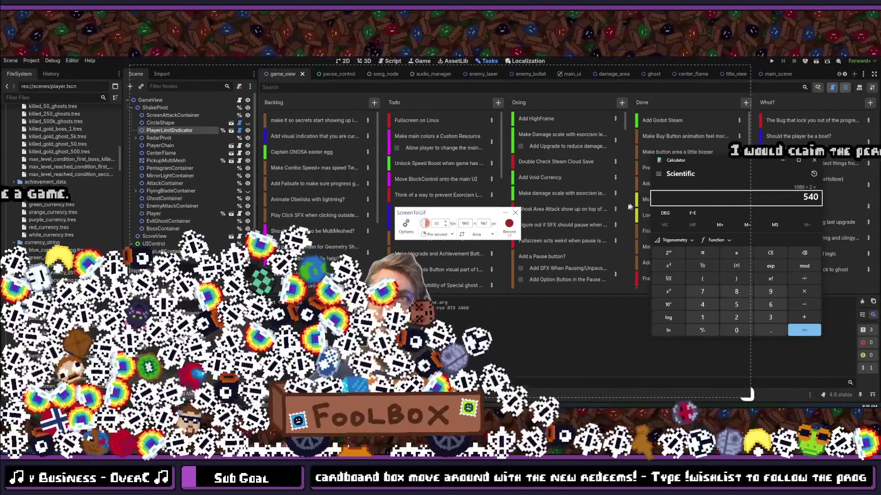
Set the capture height to 540, shift the capture frame right, and run the game.
left_click(487, 223)
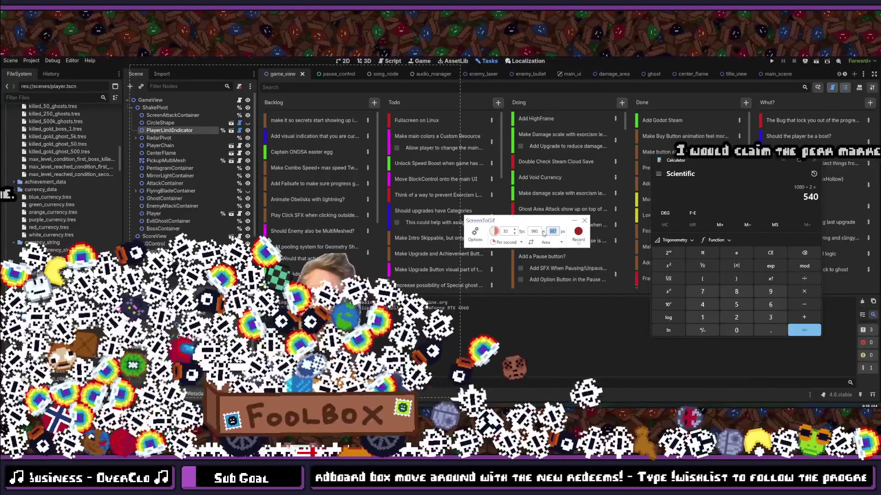
type("540")
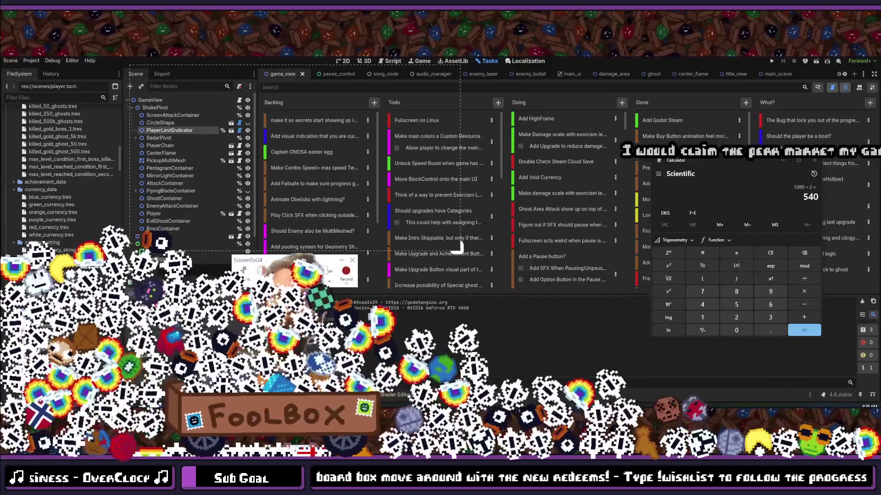
left_click_drag(459, 246, 598, 297)
left_click(772, 62)
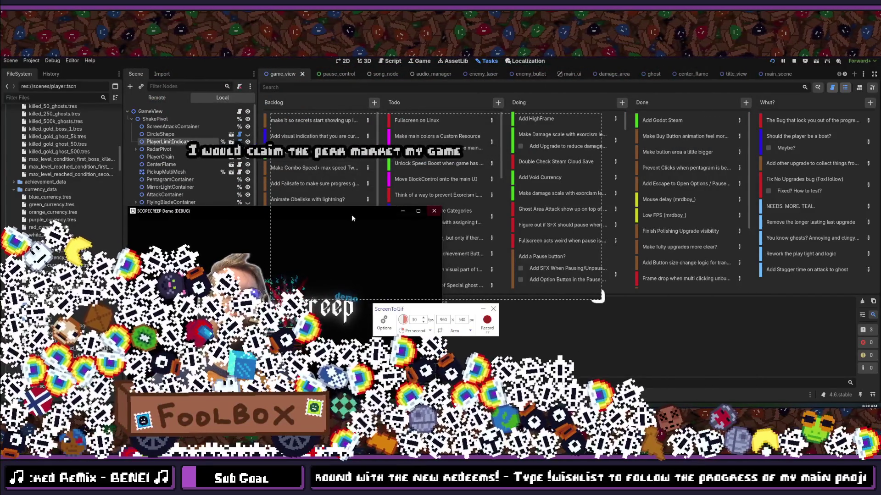
Move the game window into the 960×540 capture frame and resize it to fit.
left_click_drag(367, 210, 493, 108)
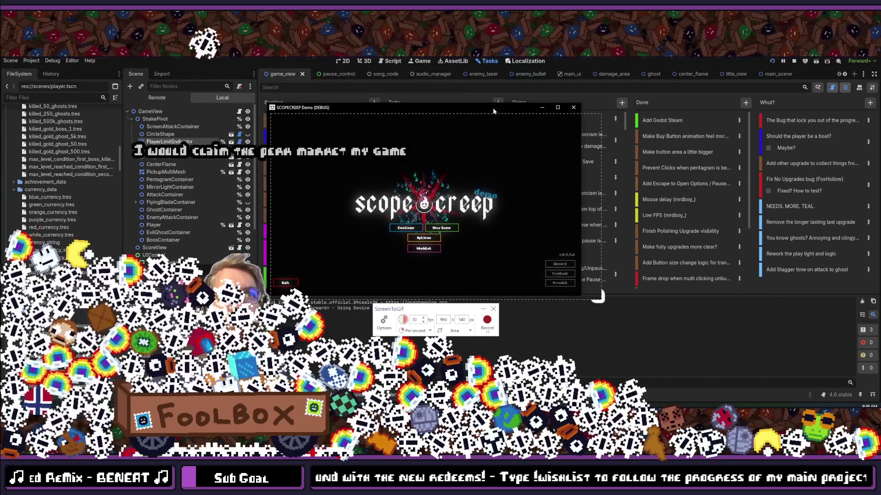
mouse_move(581, 296)
left_mouse_down()
mouse_move(606, 307)
mouse_move(602, 300)
left_mouse_up()
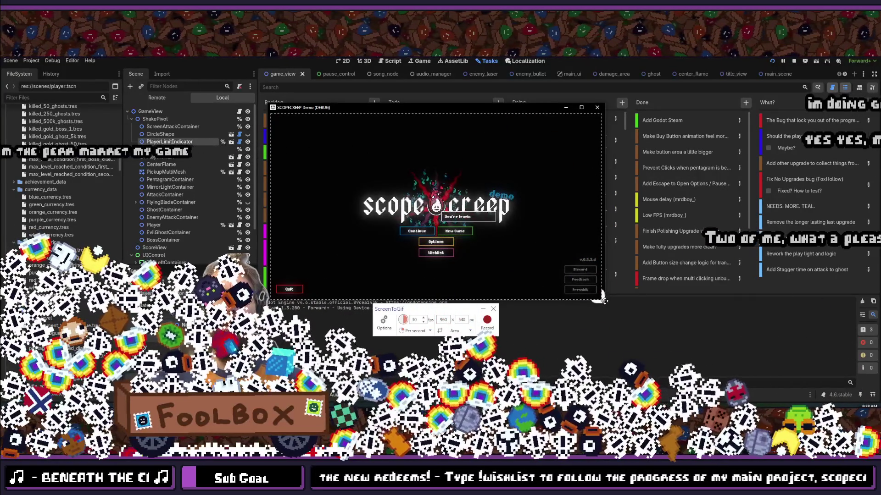
left_click_drag(603, 303, 603, 304)
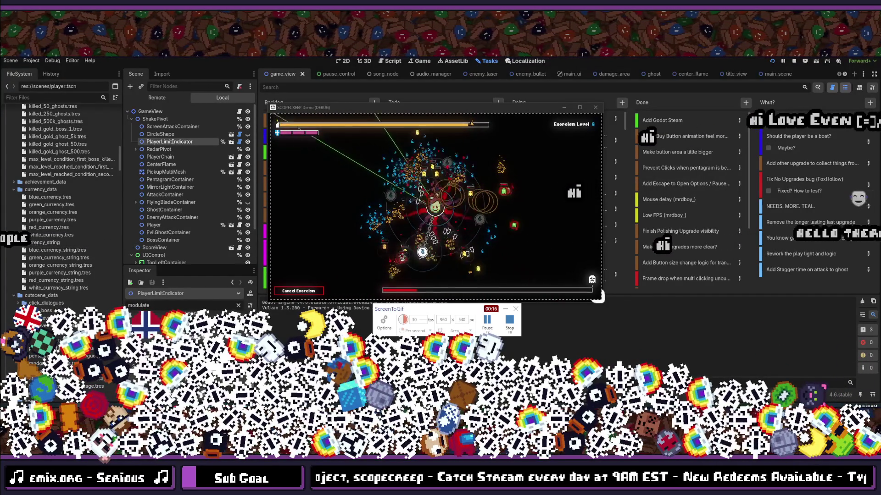
Pause and resume the game with Escape during the fight, then stop recording.
key("Escape")
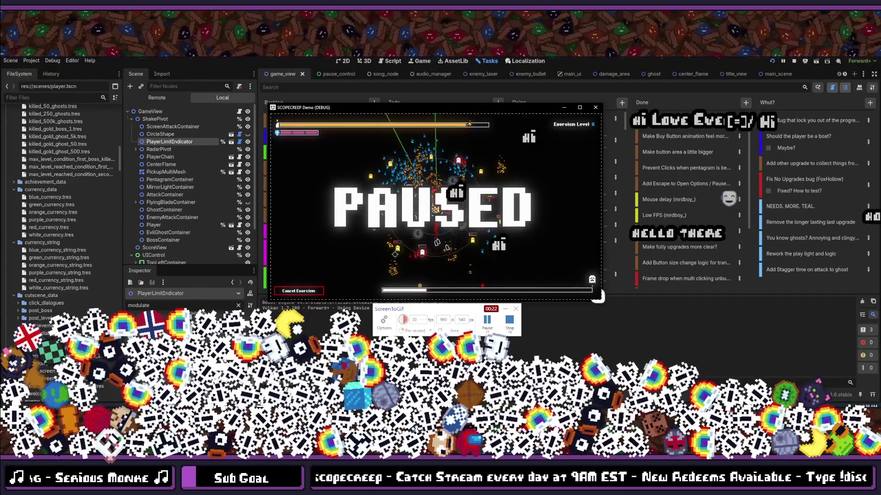
key("Escape")
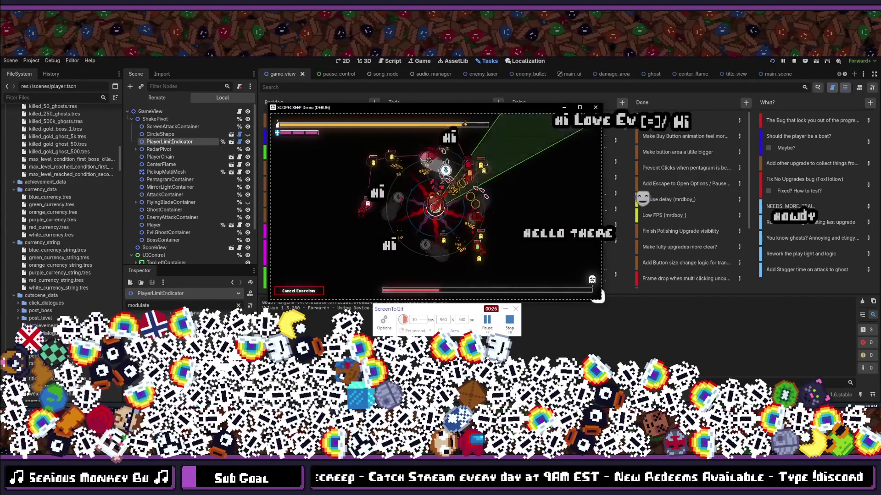
left_click(509, 320)
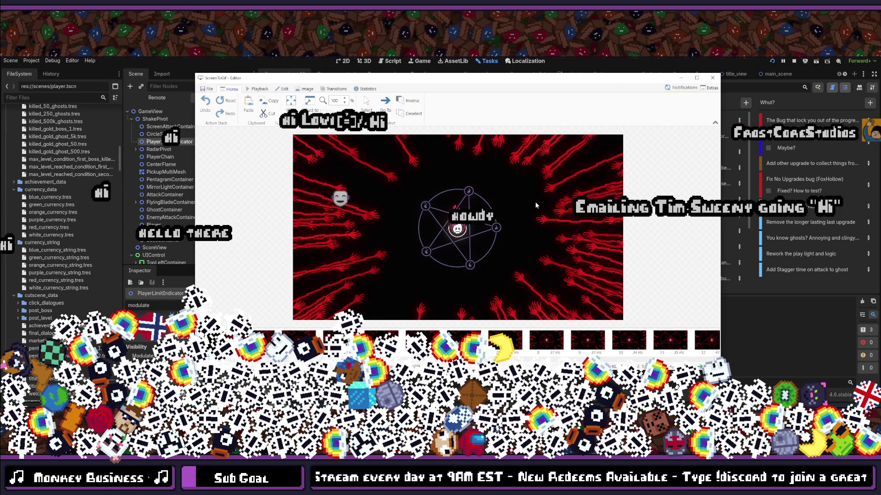
Minimize the ScreenToGif editor, close the SCOPECREEP game window, then restore the editor.
left_click(679, 77)
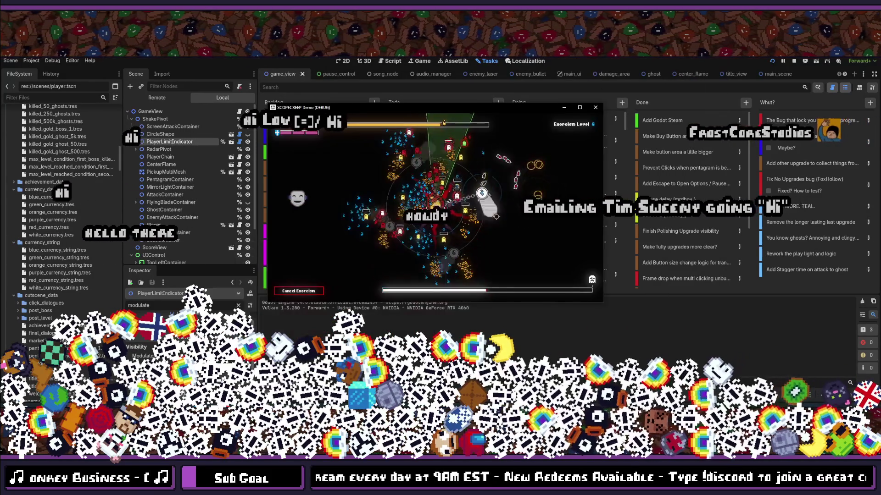
left_click(596, 108)
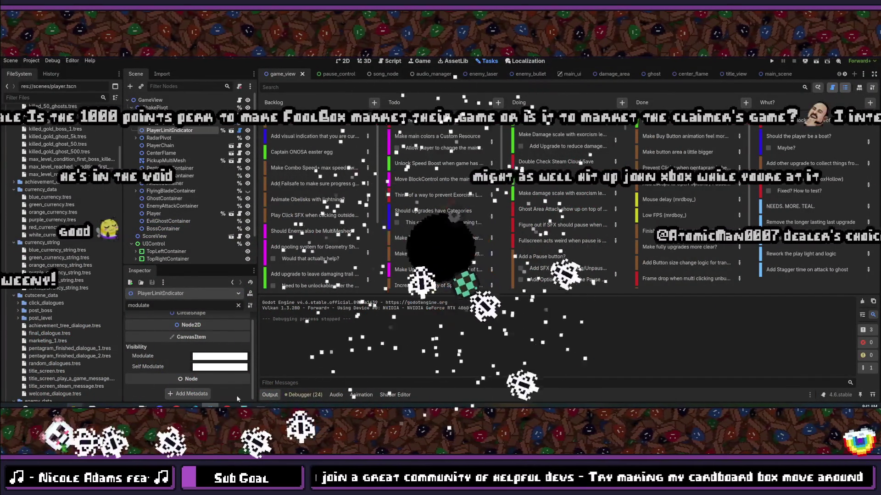
left_click(243, 407)
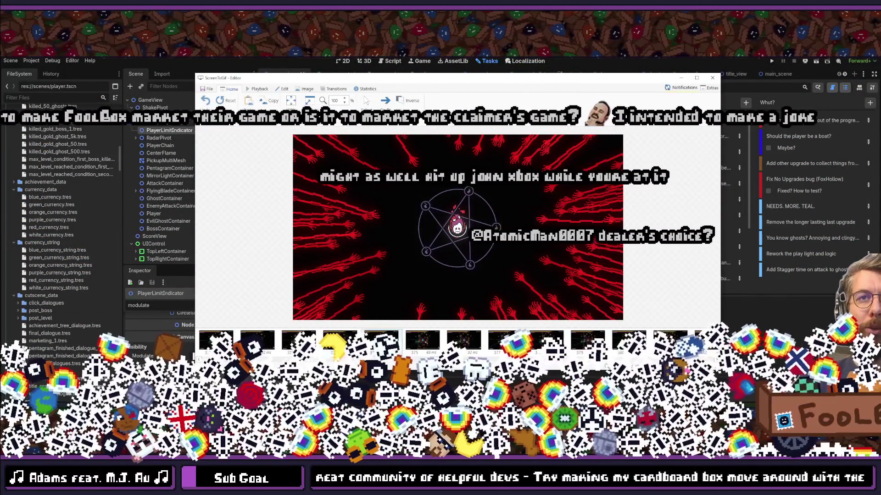
Select and delete the 106 leading pentagram frames, confirming the deletion.
left_click(269, 346)
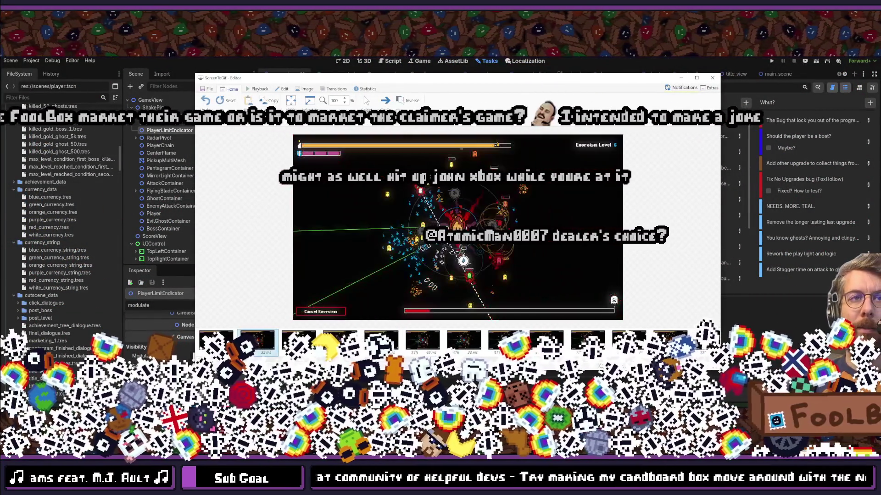
key("ctrl+a")
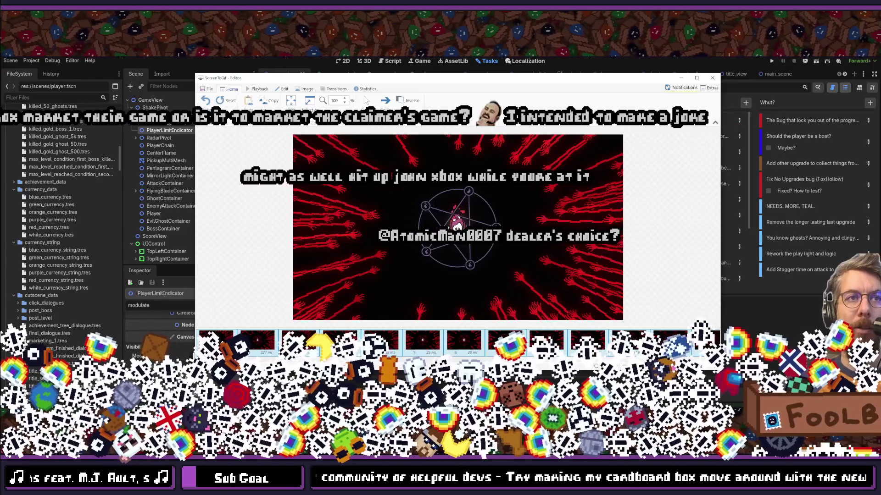
key("Delete")
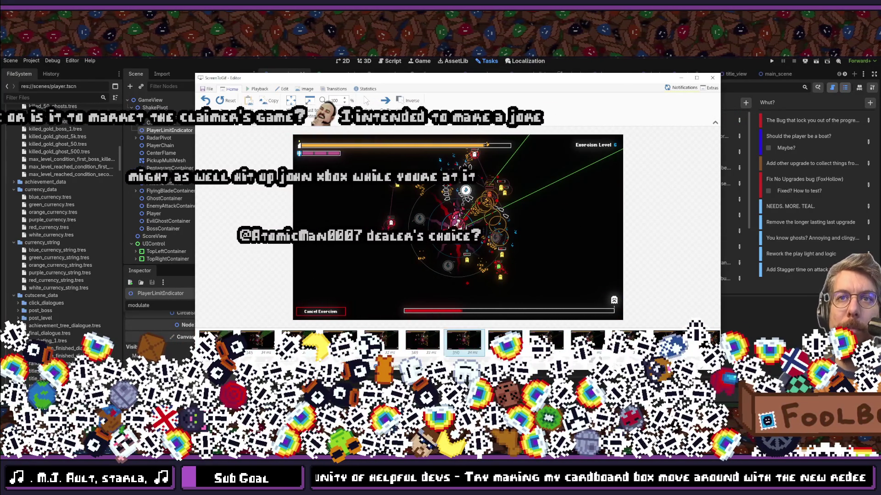
key("Delete")
key("Return")
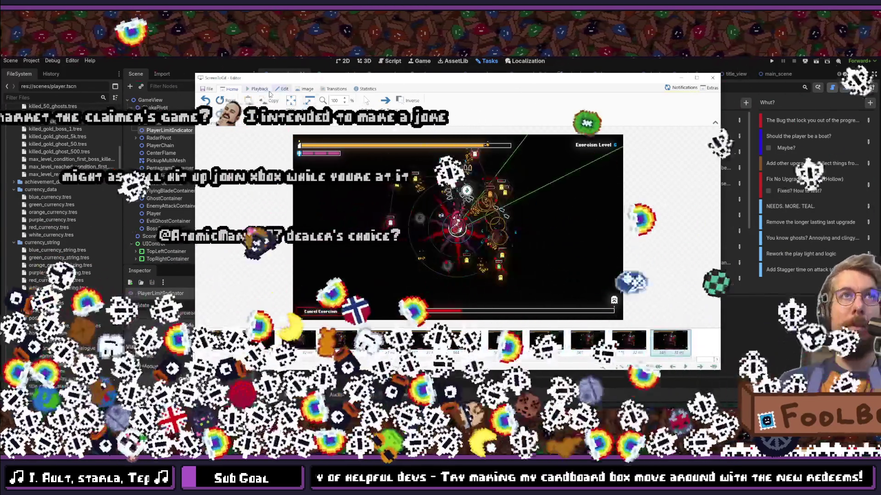
left_click(257, 89)
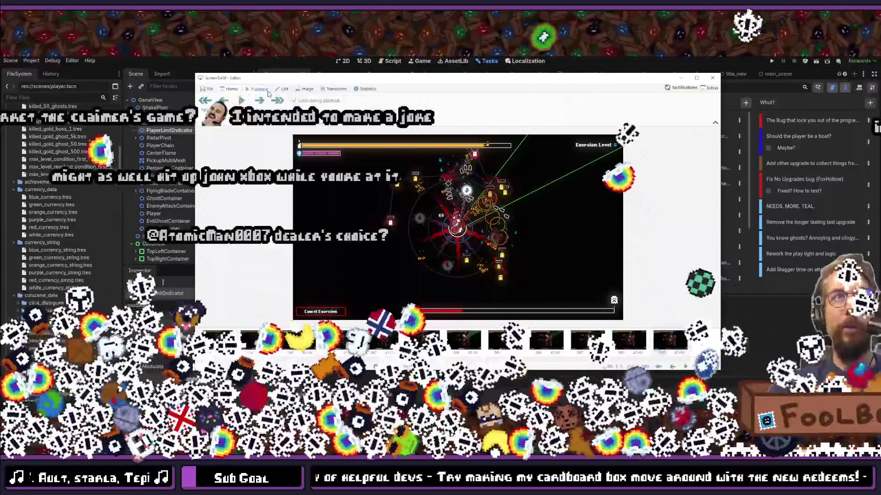
left_click(245, 103)
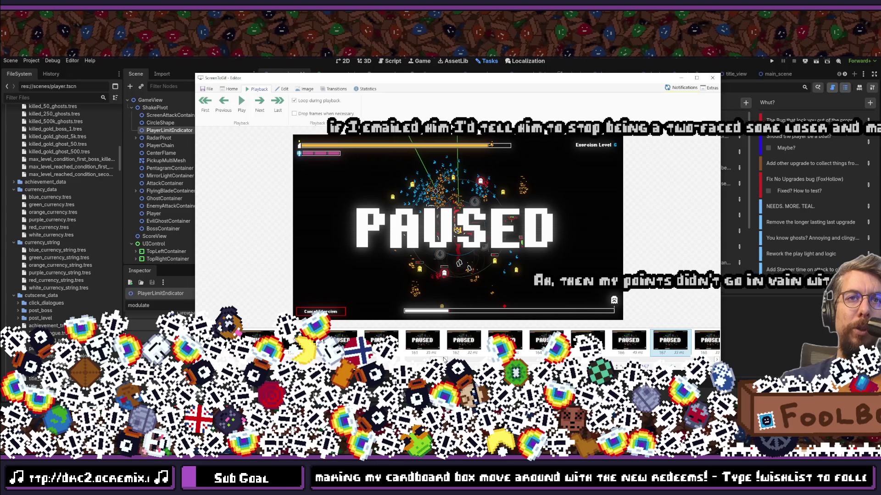
scroll(677, 359, "down", 10)
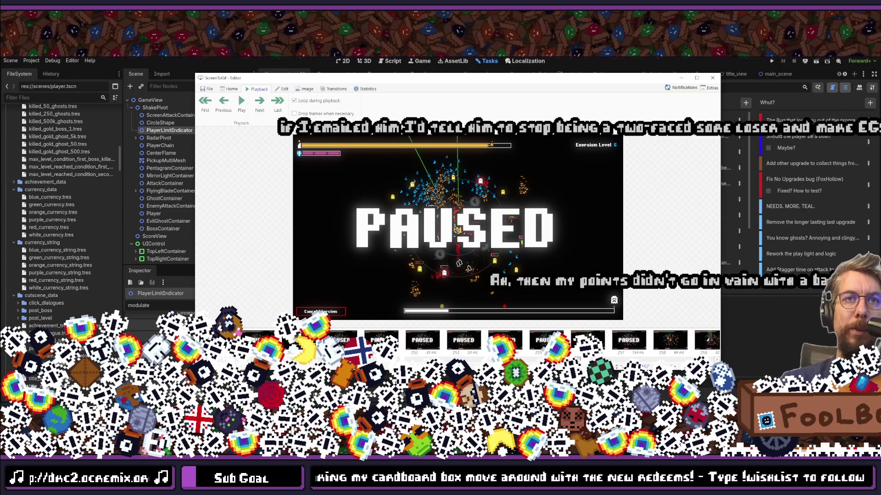
left_click(679, 345)
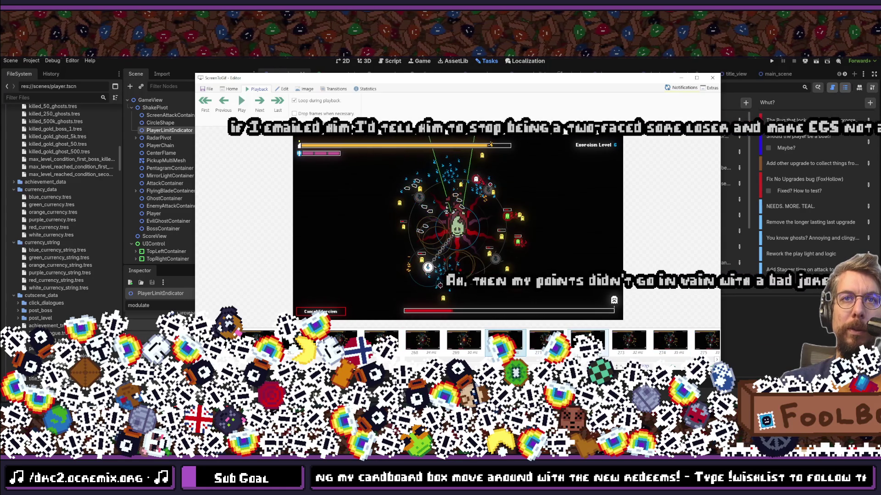
key("Delete")
key("Return")
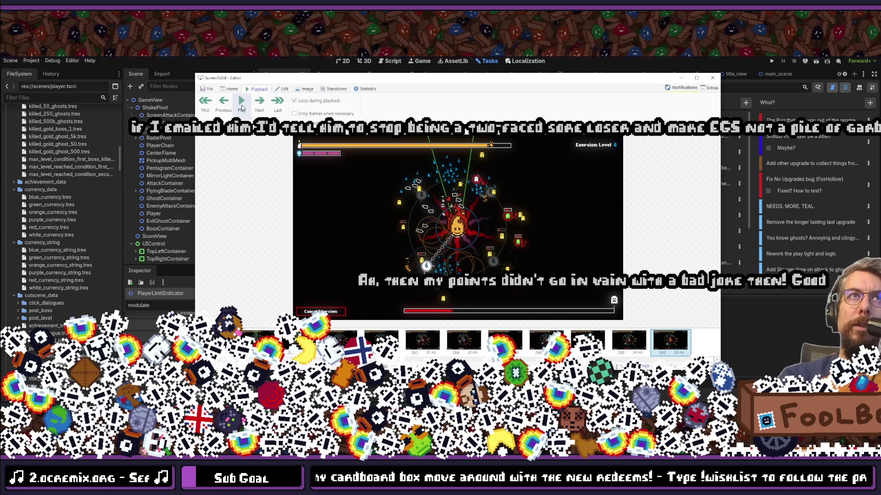
key("space")
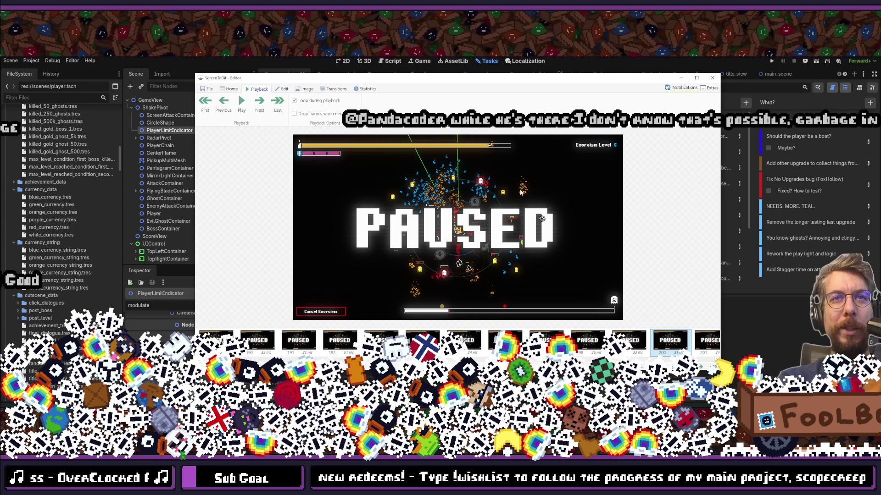
In Save as, check the light-and-darkness-radial-menu-gifs output folder and name the GIF demo_52.
left_click(207, 88)
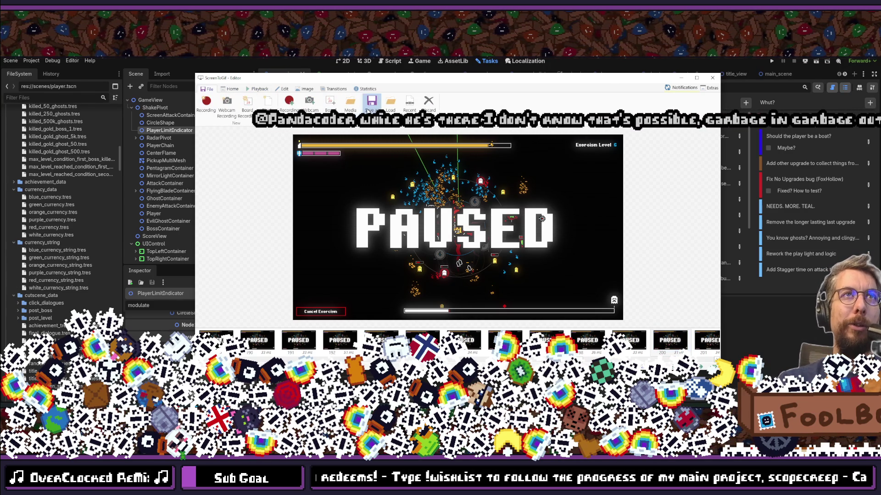
left_click(370, 101)
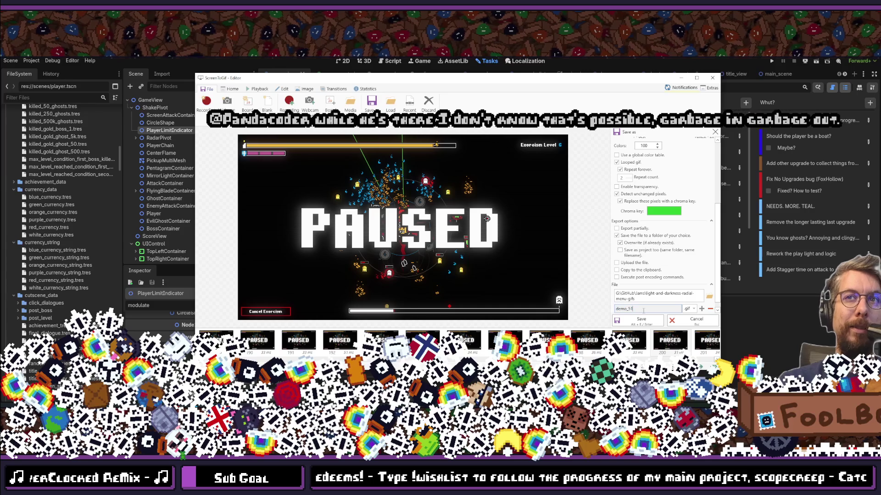
left_click(670, 309)
left_click(709, 296)
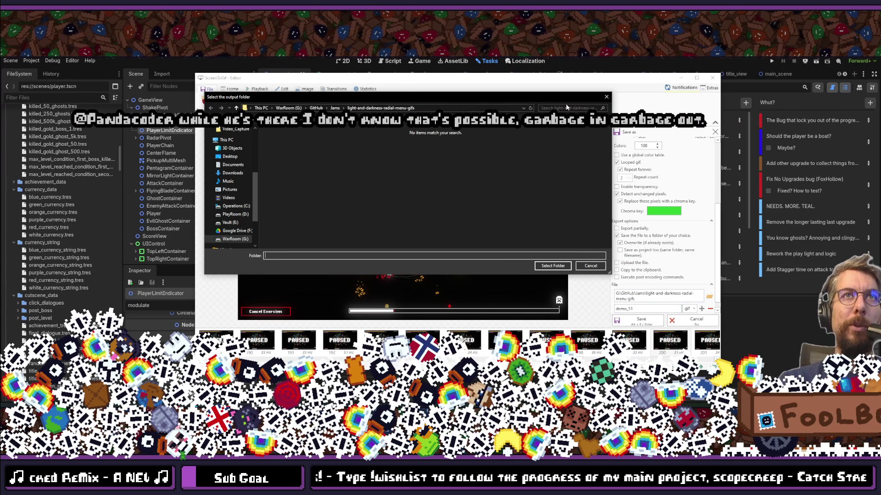
left_click(606, 96)
type("demo_52")
key("Return")
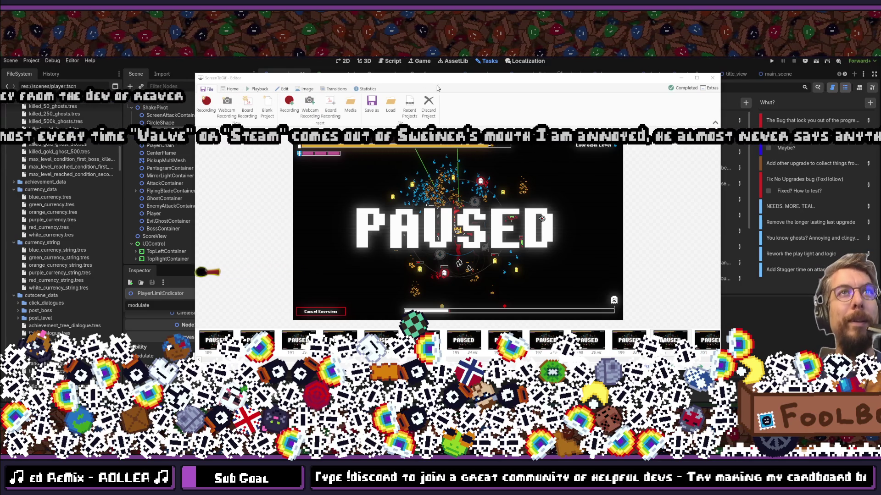
Open the notification for the completed 19.9 MB demo_52 GIF encoding.
left_click(684, 87)
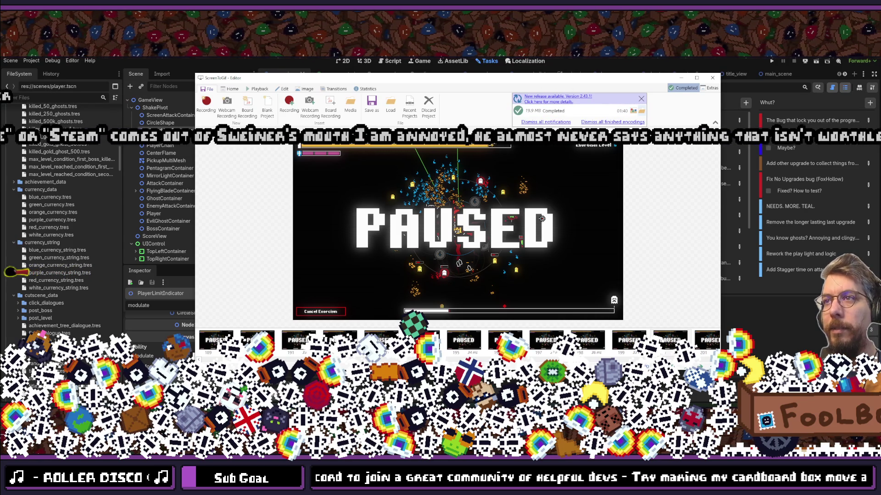
Open the gifs folder to locate demo_52.gif, then switch to the Bluesky browser window.
left_click(641, 111)
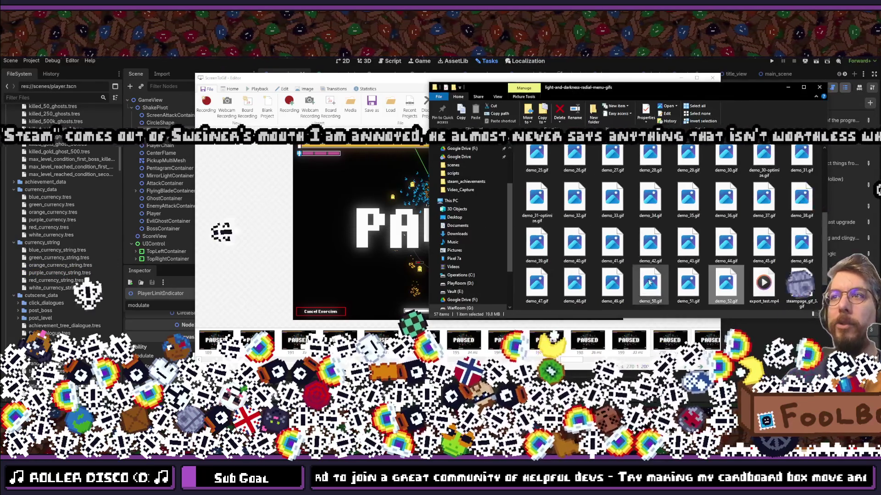
scroll(646, 276, "down", 2)
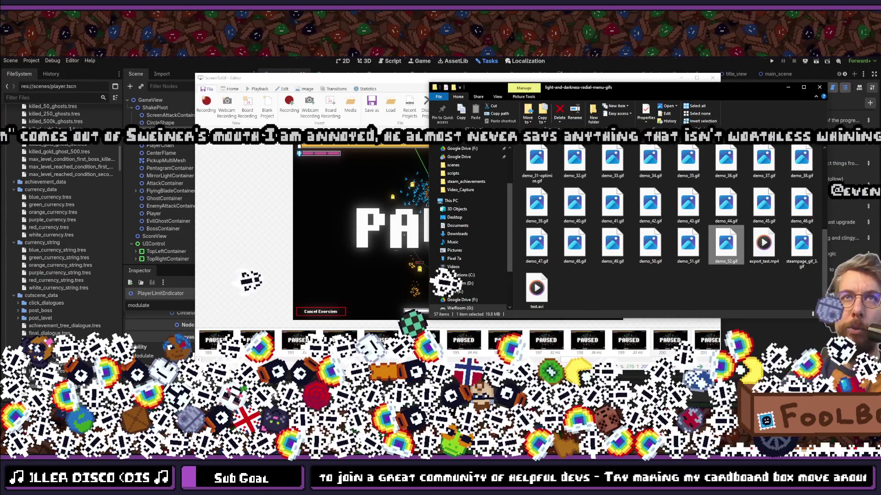
key("alt+Tab")
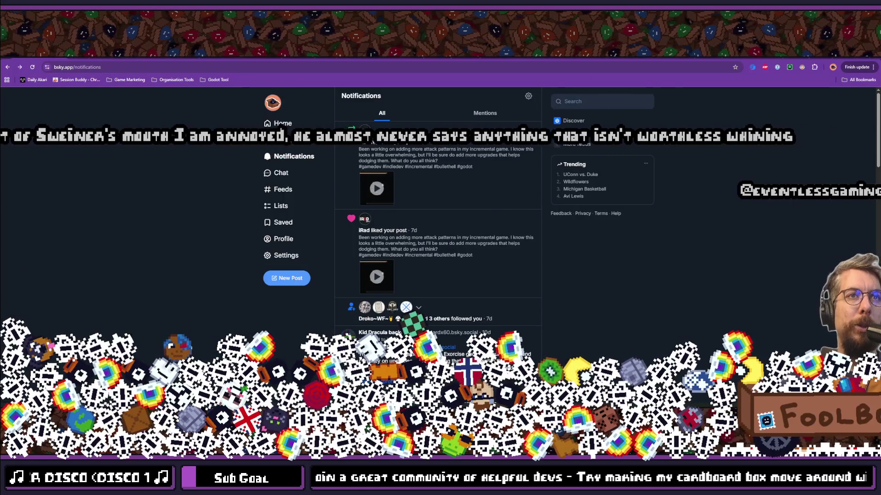
Start a new Bluesky post and drag demo_52.gif from Explorer into it.
key("n")
key("alt+Tab")
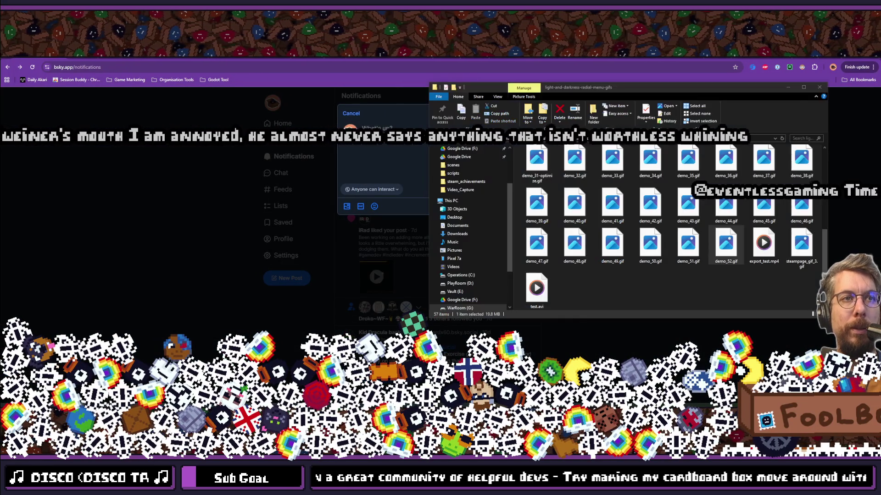
left_click_drag(726, 245, 353, 147)
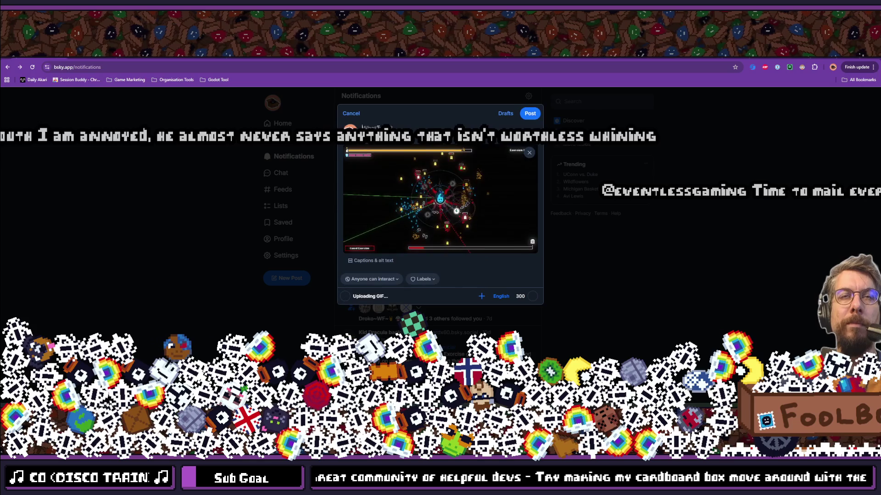
Type a caption explaining the game now pauses everything, including the music.
type("Fun gif")
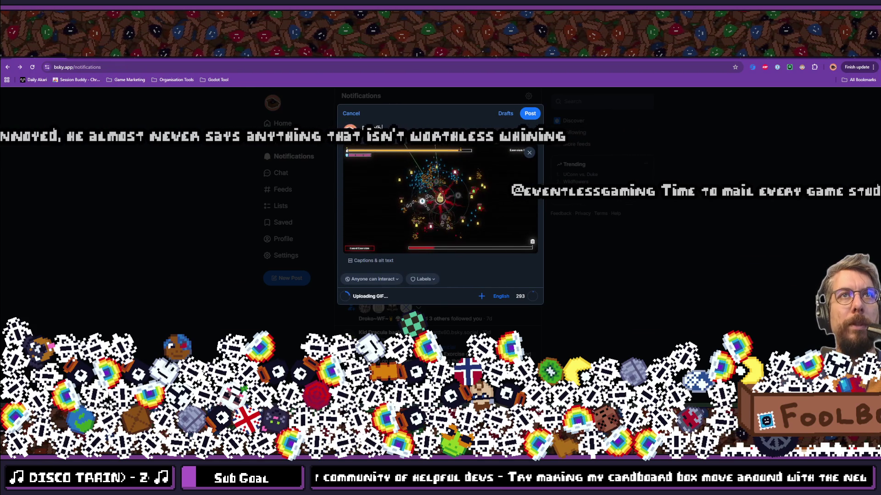
type("have been d")
type("sking for a pause button in my game.")
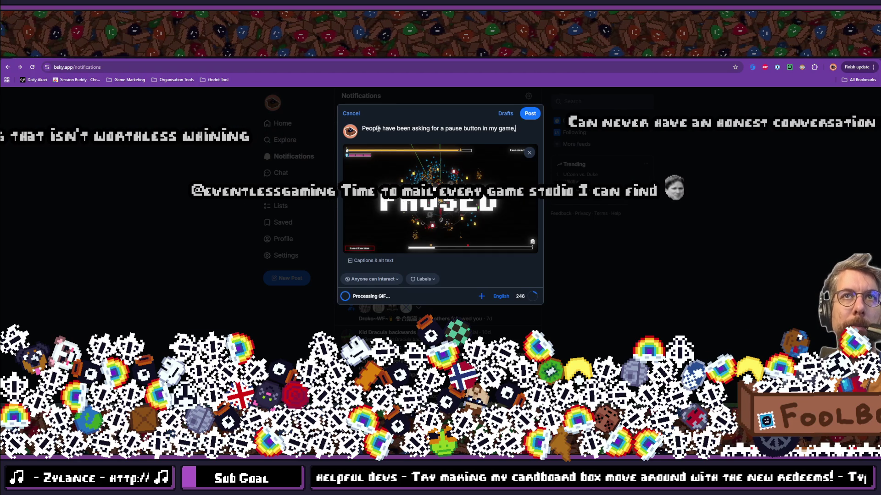
type("ince everything is t")
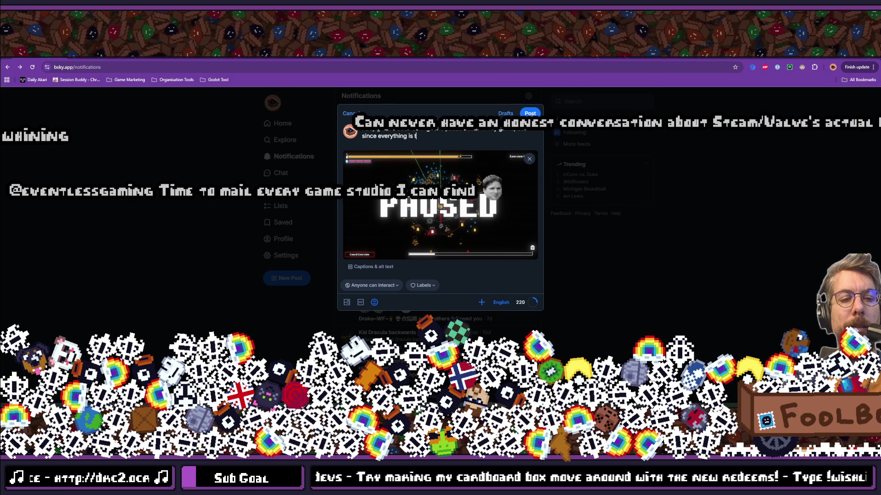
type("i")
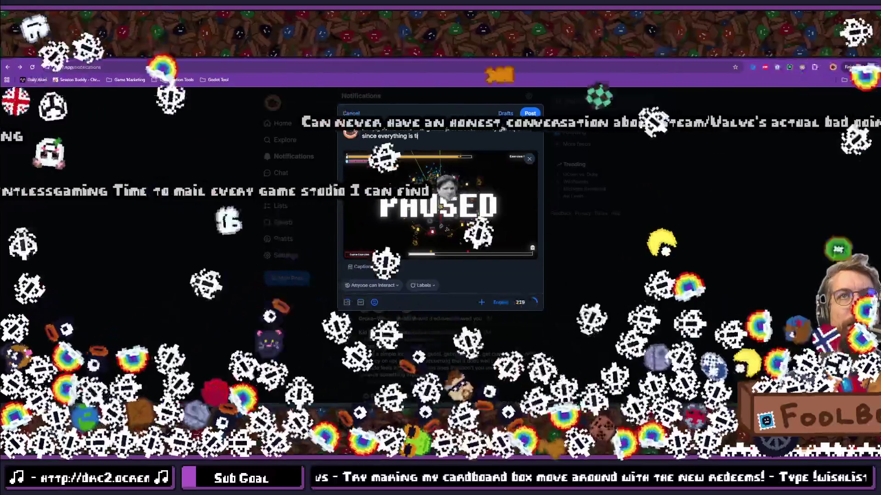
type("ed to the music, I ")
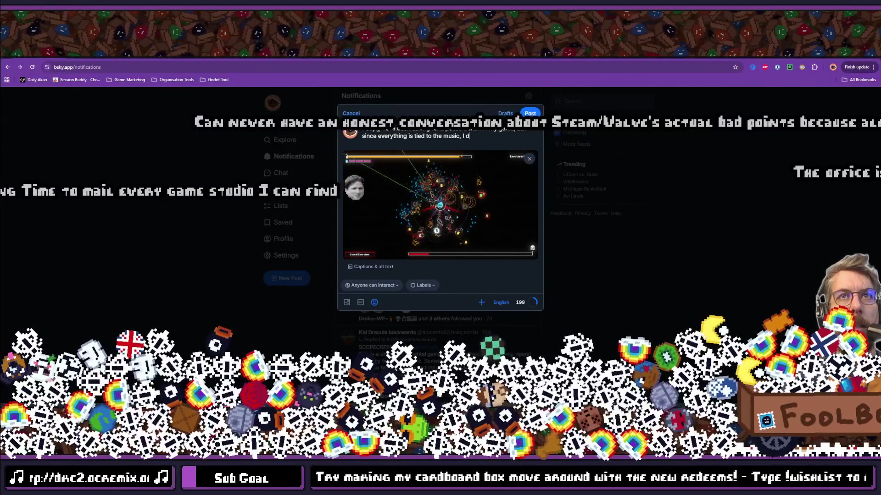
type("d")
type("idn't ")
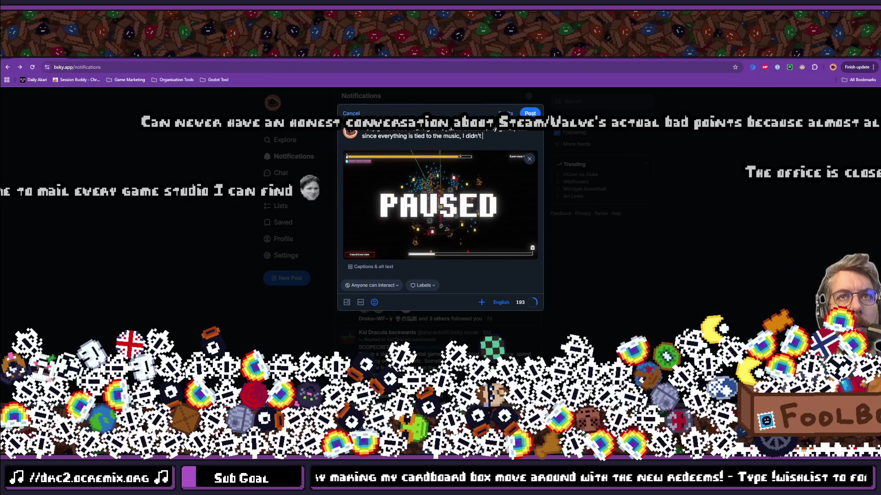
type("know how to hand")
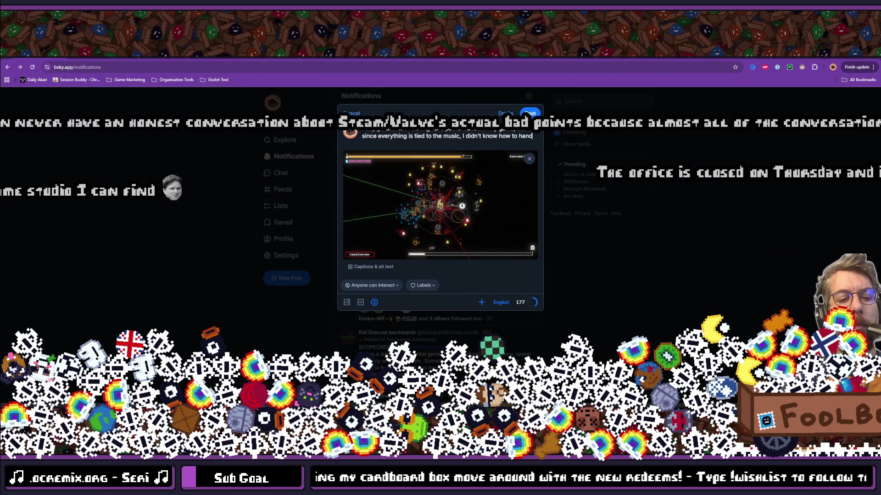
type("le")
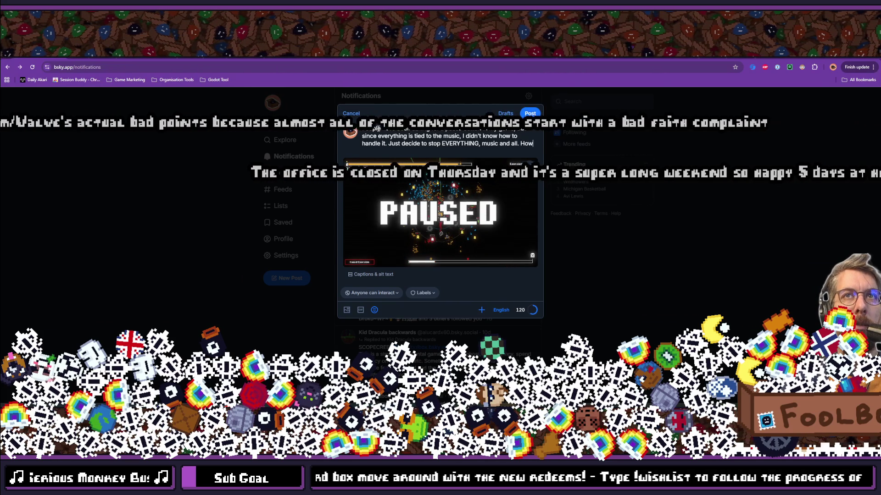
type("e people")
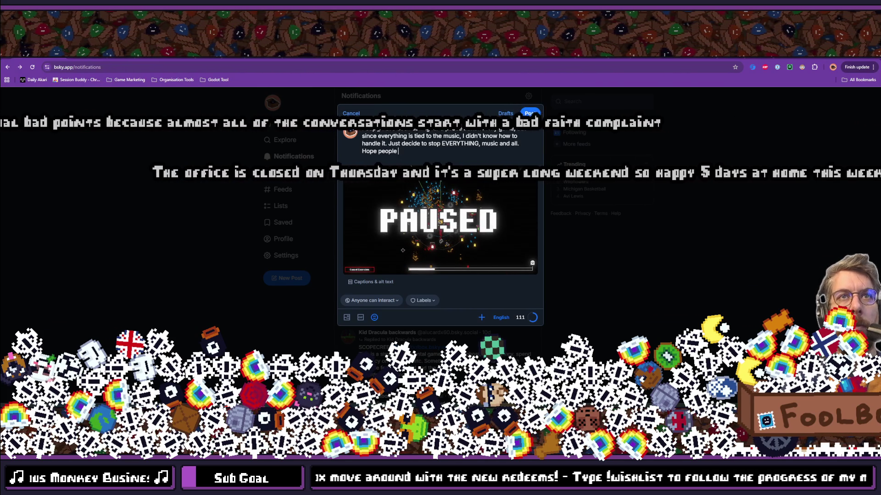
type("will know the game is paused")
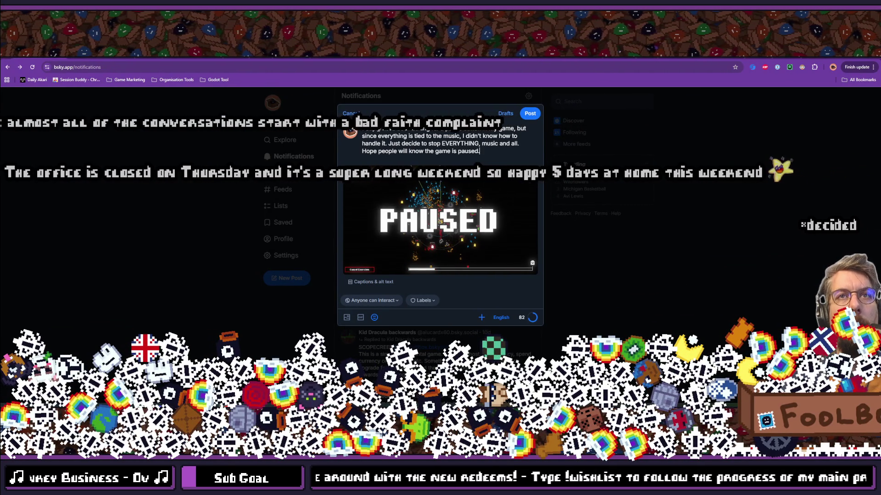
type("..")
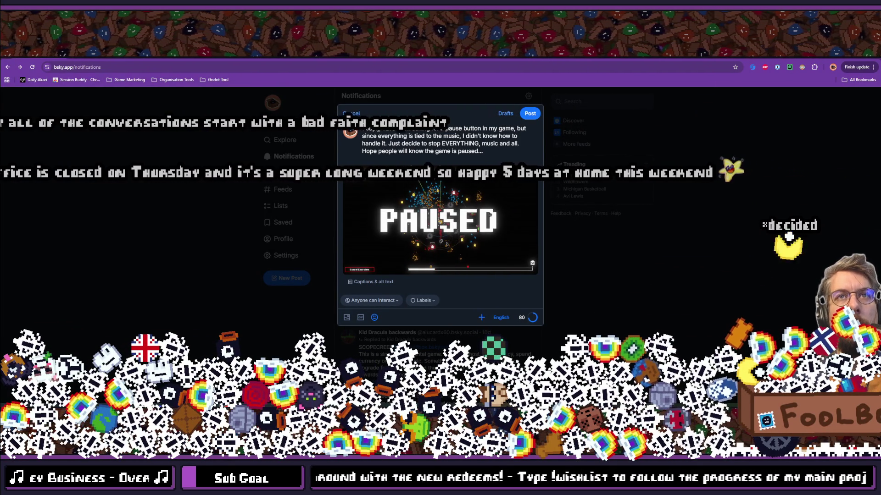
Add the hashtags '#gamedev #godot #gol' on a new line under the Bluesky caption.
key("Return")
type("#")
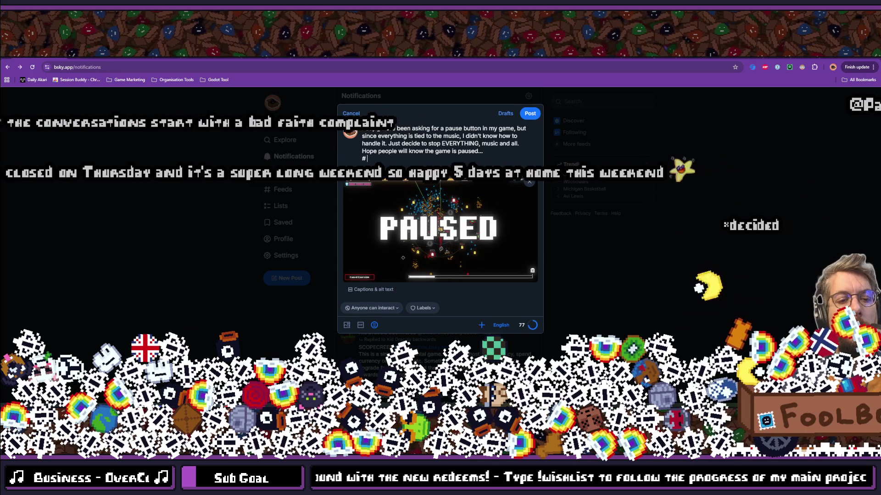
type("game")
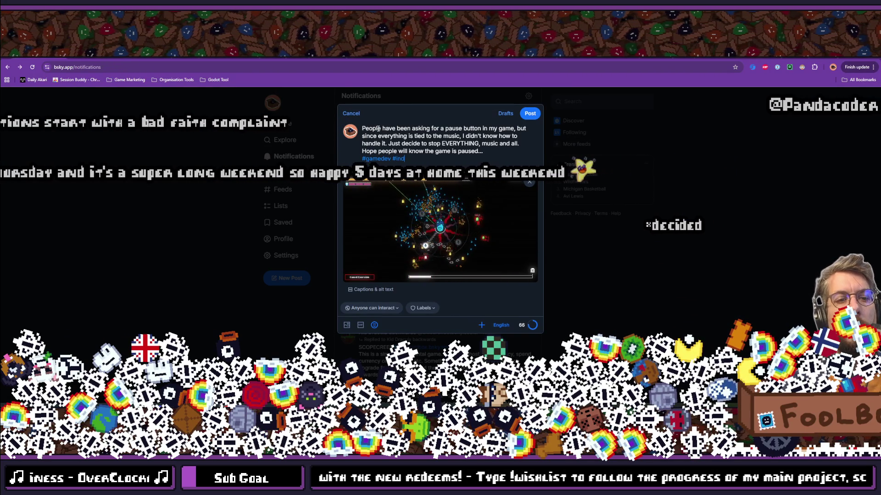
type("dev #")
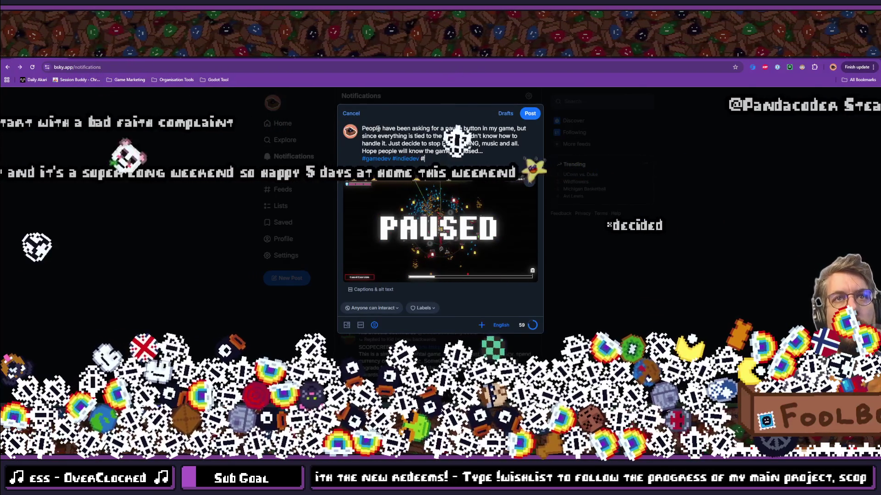
type("godot #")
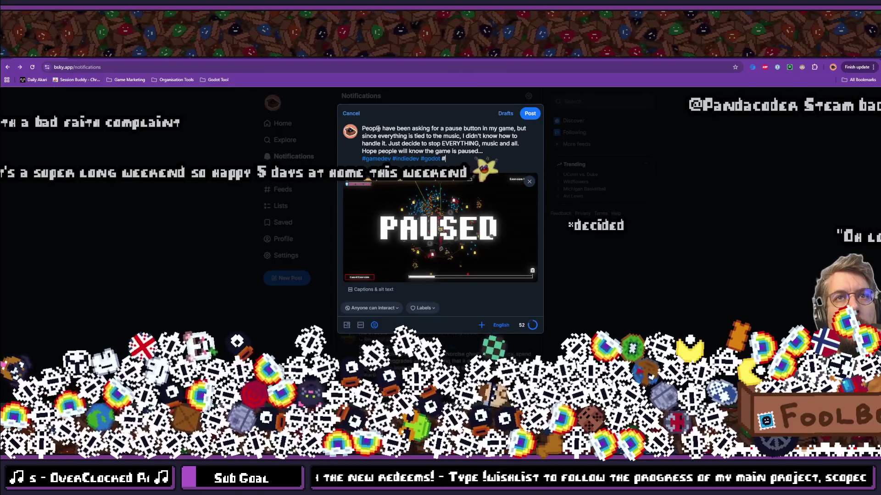
type("go")
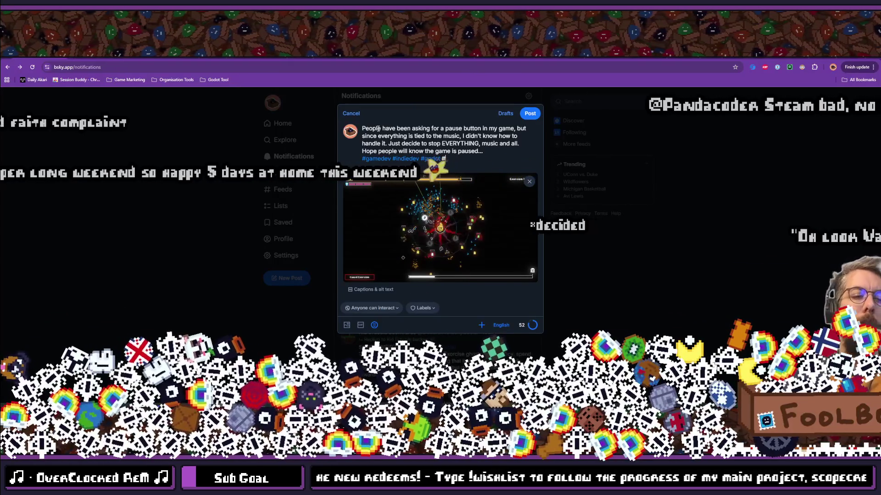
type("l #incremental")
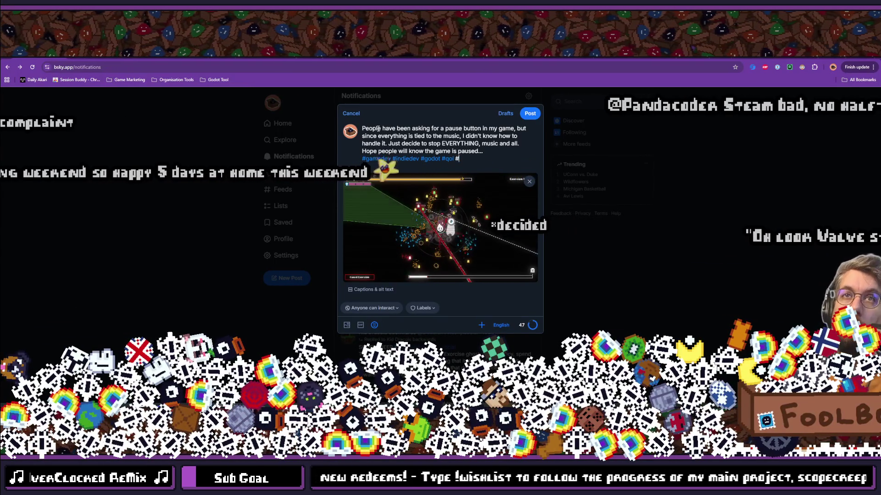
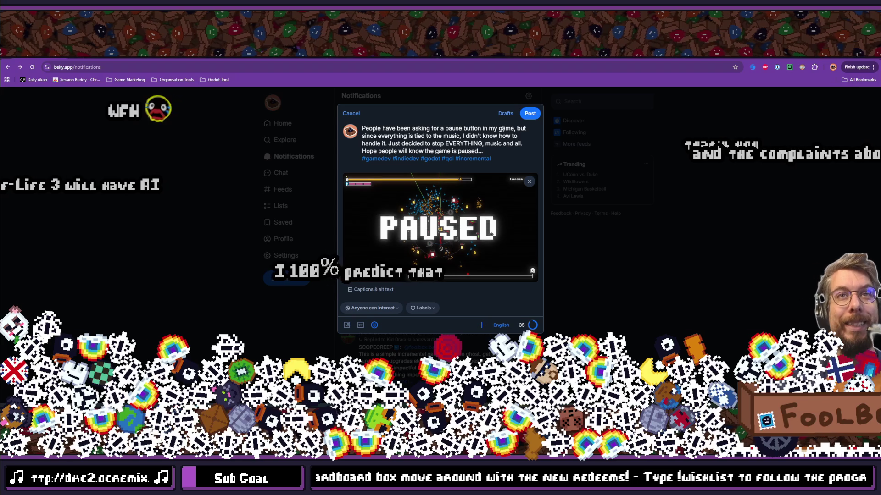
Publish the pause-screen post on Bluesky and go to the profile page.
key("ctrl+Return")
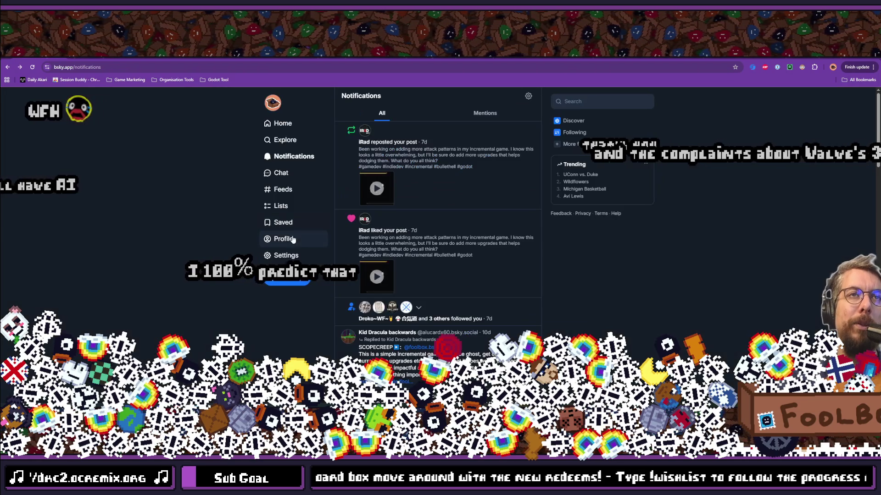
left_click(293, 239)
scroll(469, 172, "down", 5)
Open the pause post on its own page and like it.
left_click(467, 172)
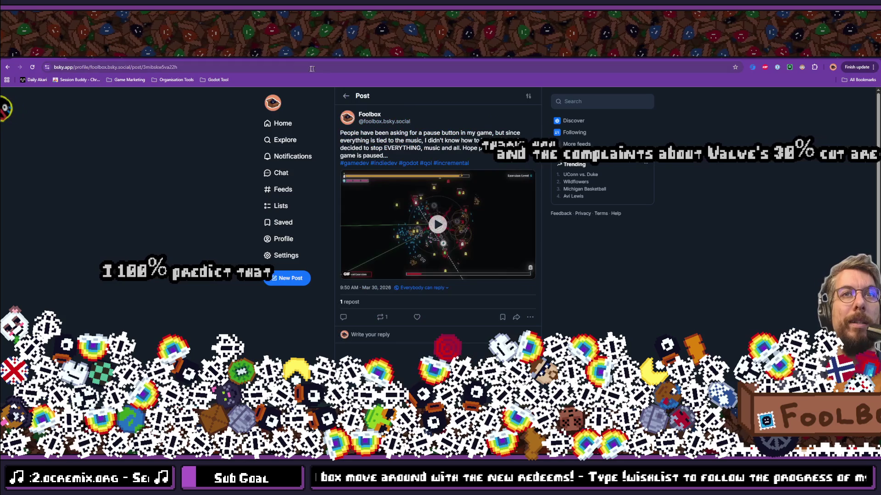
left_click(316, 69)
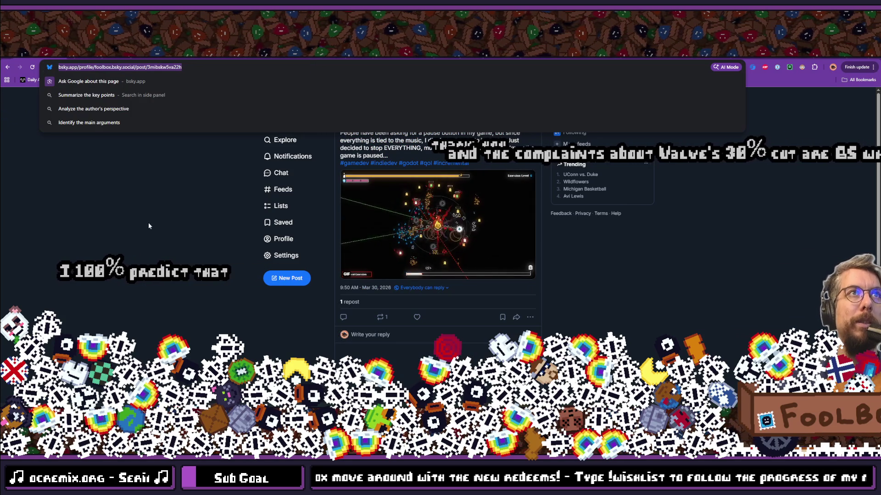
left_click(148, 222)
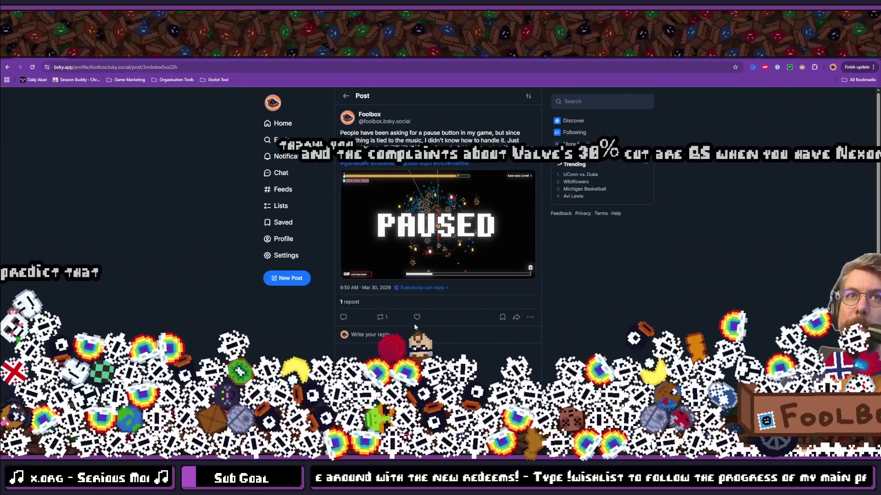
left_click(416, 317)
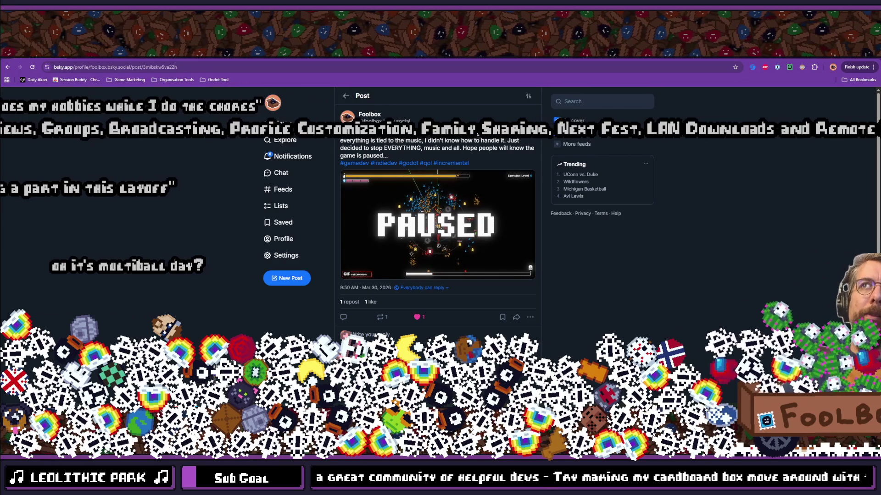
key("alt+Tab")
Select PickupMultiMesh in Godot, make the Inspector taller, and clear its modulate filter.
key("alt+Tab")
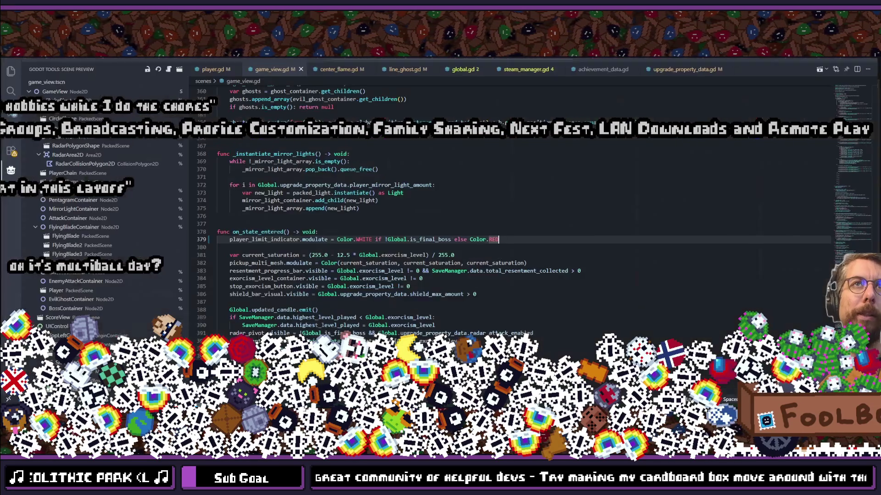
key("alt+Tab")
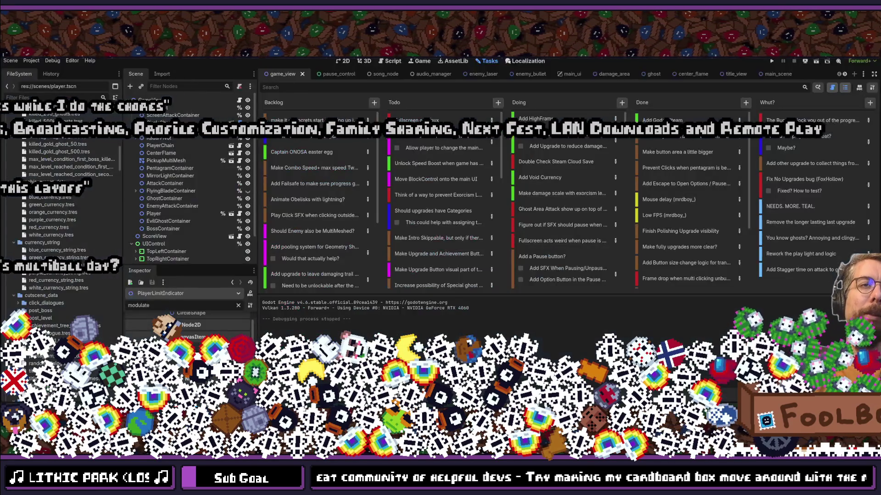
key("F5")
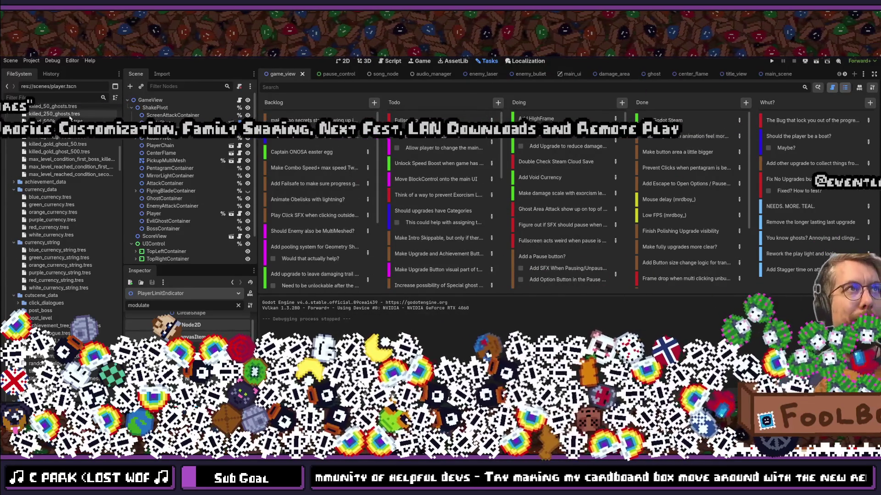
left_click(22, 97)
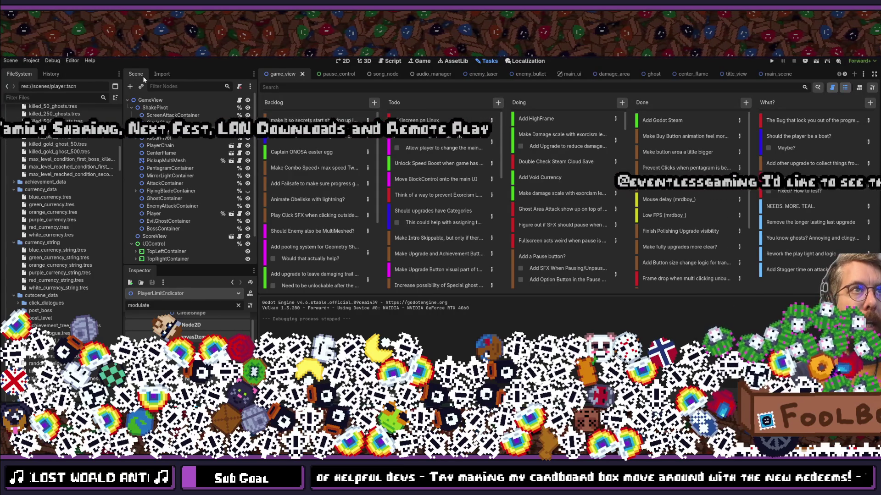
left_click(189, 160)
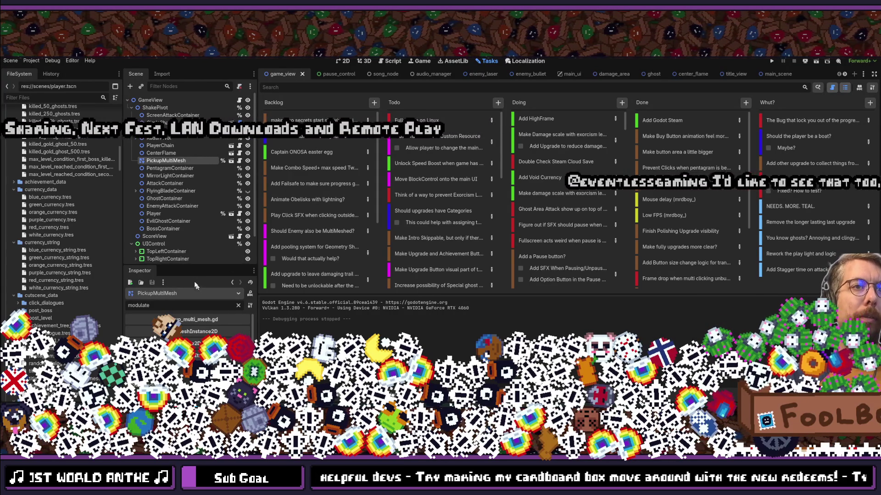
left_click_drag(208, 266, 209, 99)
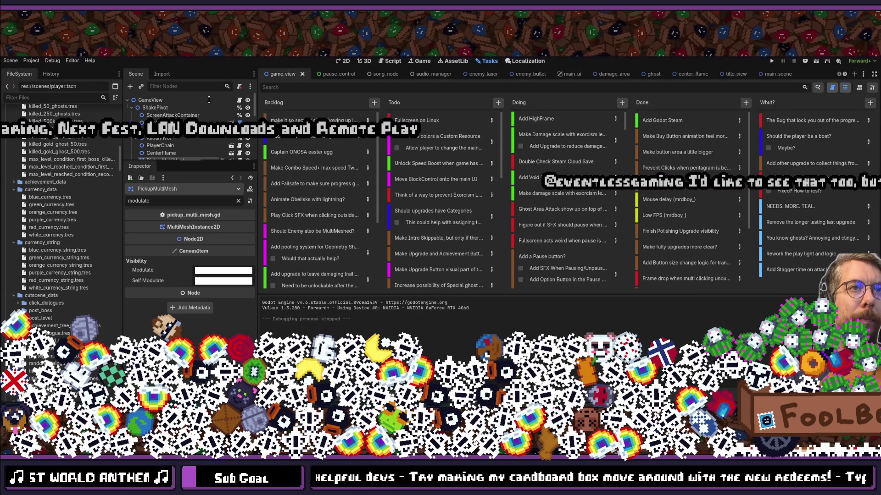
left_click(238, 200)
Filter the Inspector to 'material', expand the ShaderMaterial, and preview the Sprite Sheet texture.
type("material")
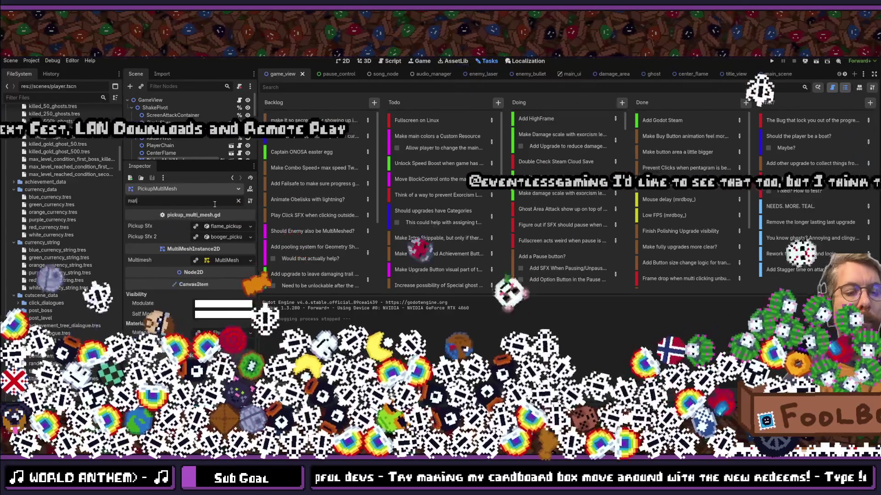
left_click(225, 281)
scroll(230, 294, "down", 2)
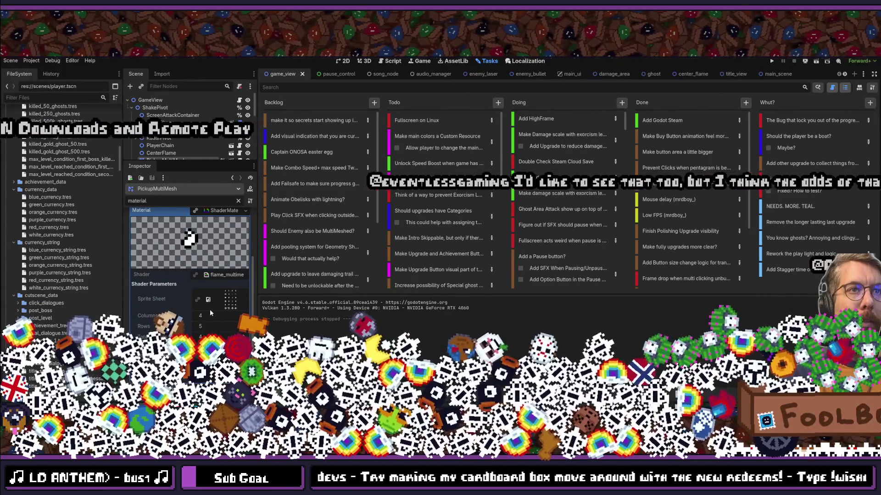
left_click(231, 302)
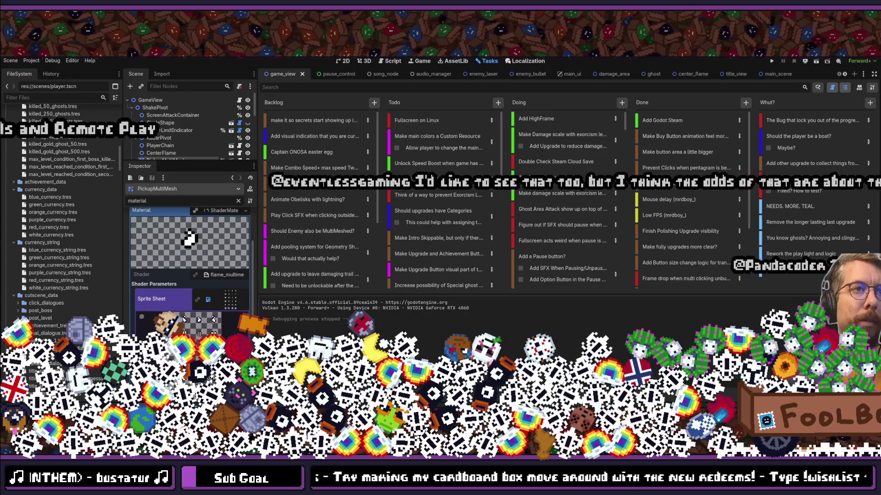
left_click(231, 301)
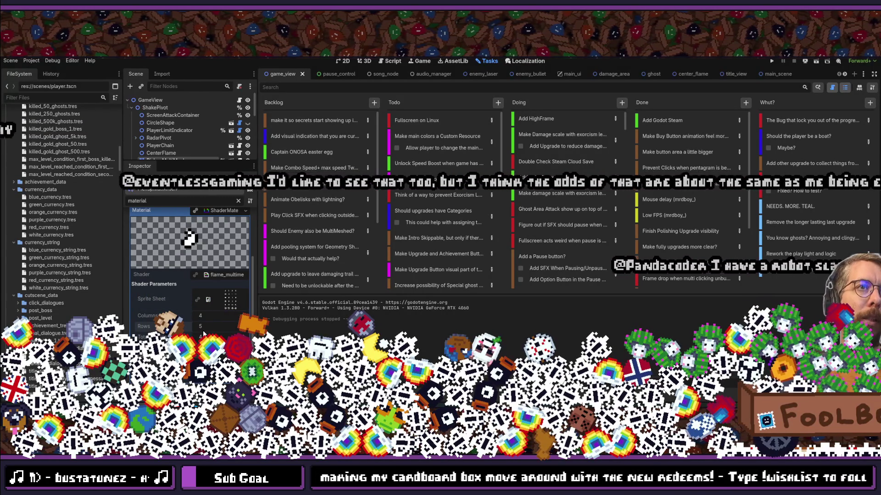
scroll(201, 316, "up", 3)
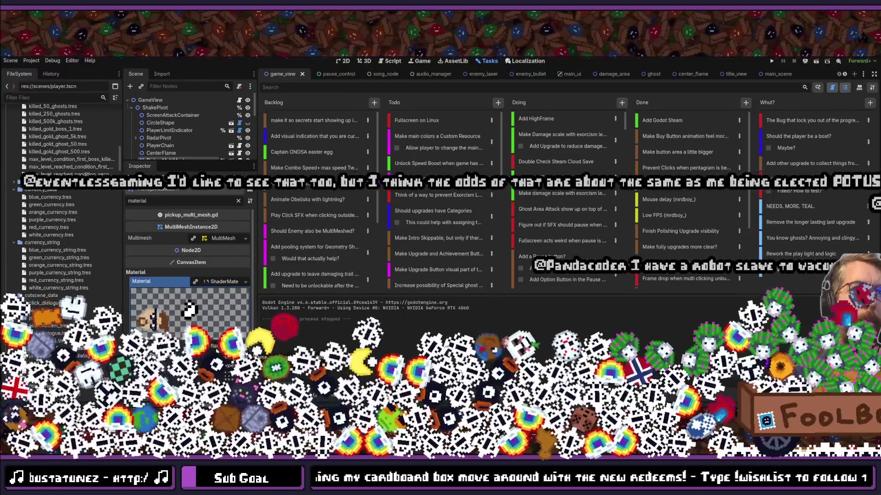
left_click(49, 98)
Filter FileSystem by 'flame_mul', open flame_multimesh_shader.gdshader, then clear the filter.
type("flame_")
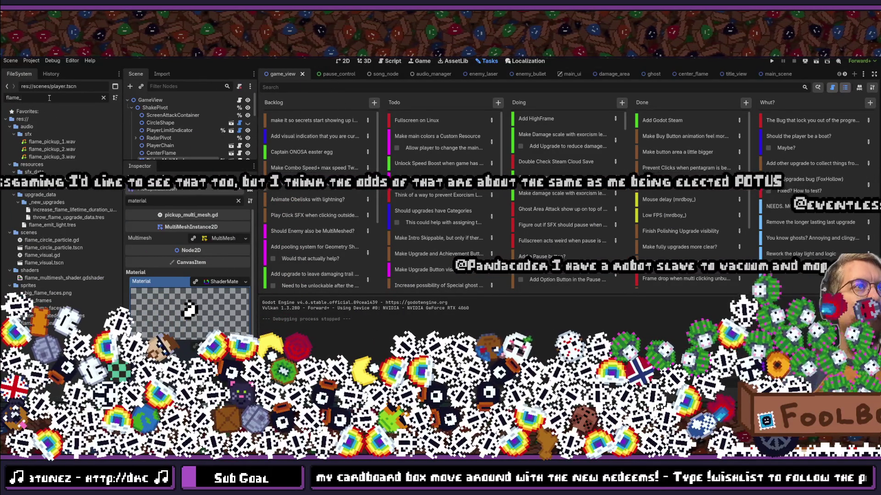
type("mul")
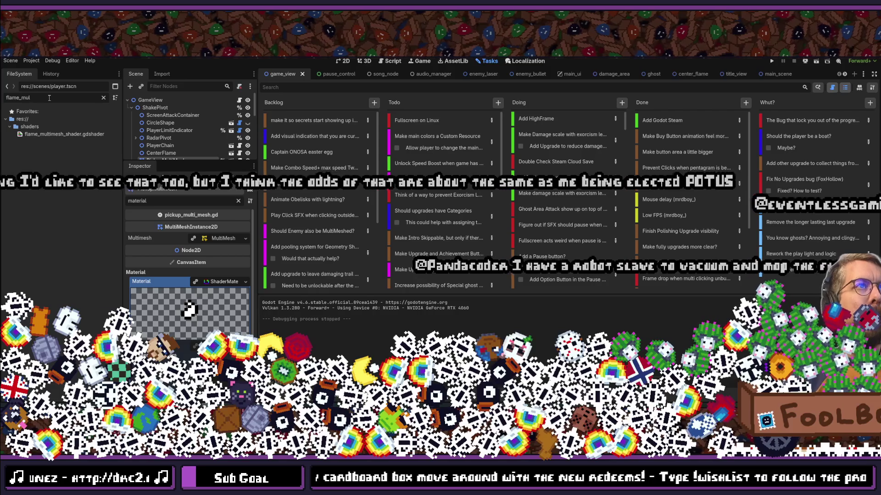
left_click(54, 134)
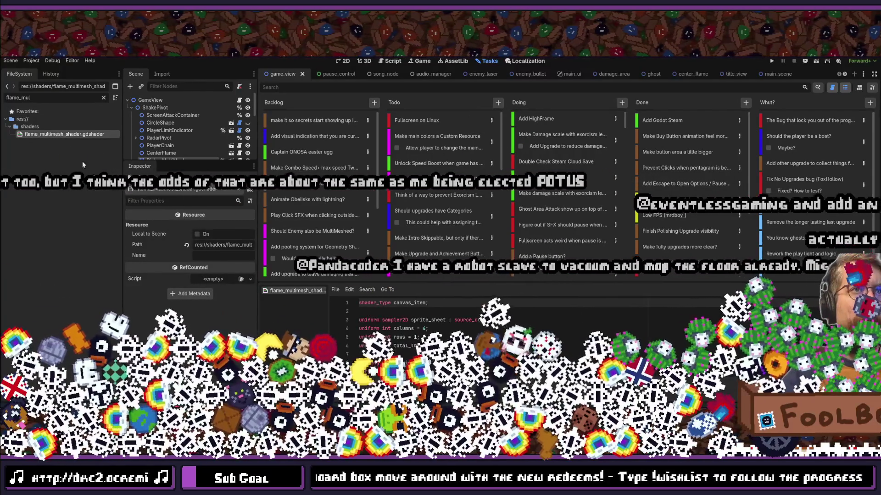
left_click(103, 98)
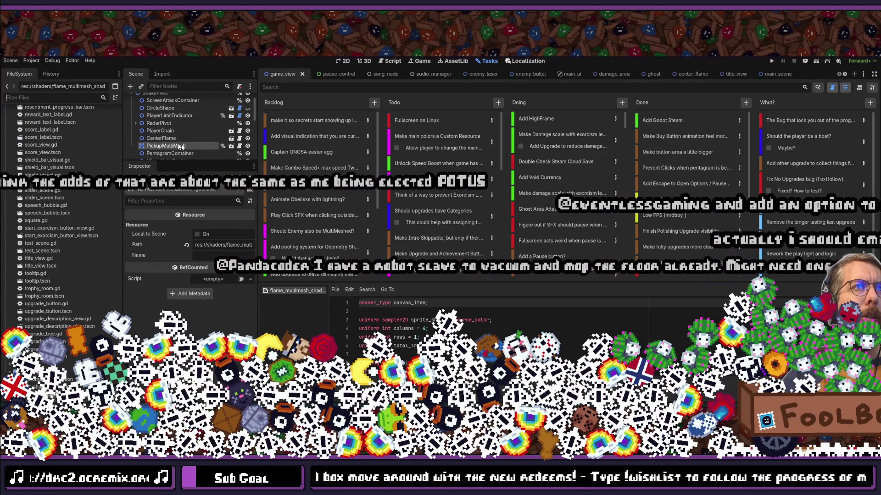
Open pickup_multi_mesh.tscn, select its PickupMultiMesh root, and expand its shader material.
scroll(183, 133, "down", 1)
left_click(167, 145)
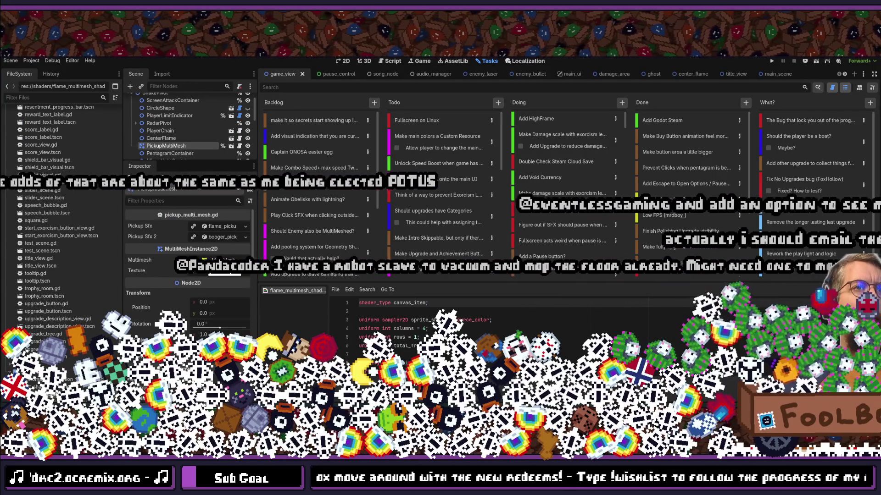
scroll(215, 277, "down", 5)
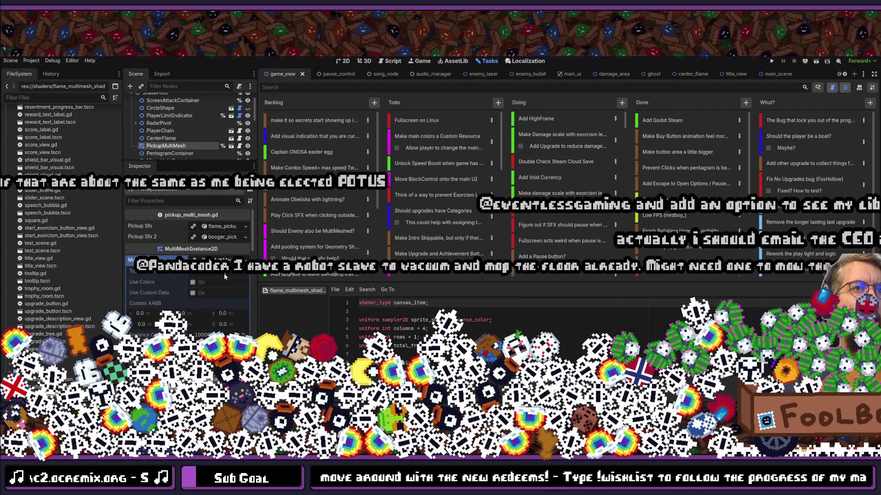
scroll(215, 277, "down", 8)
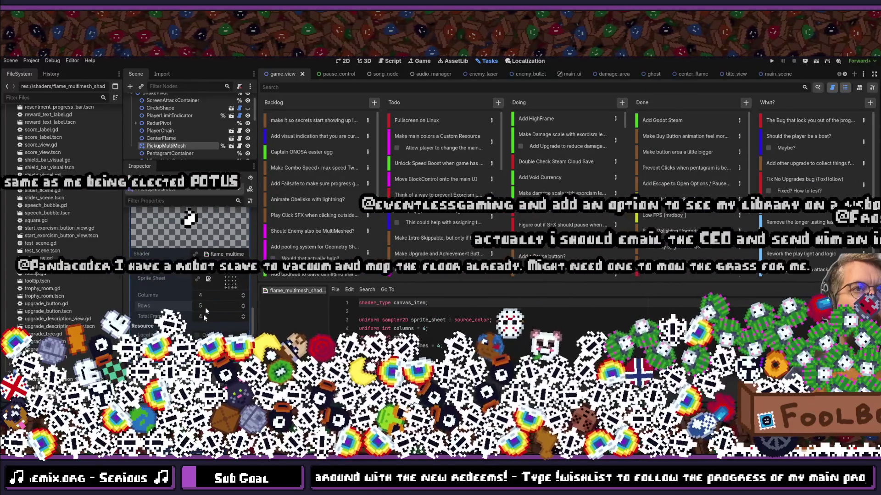
scroll(206, 306, "up", 5)
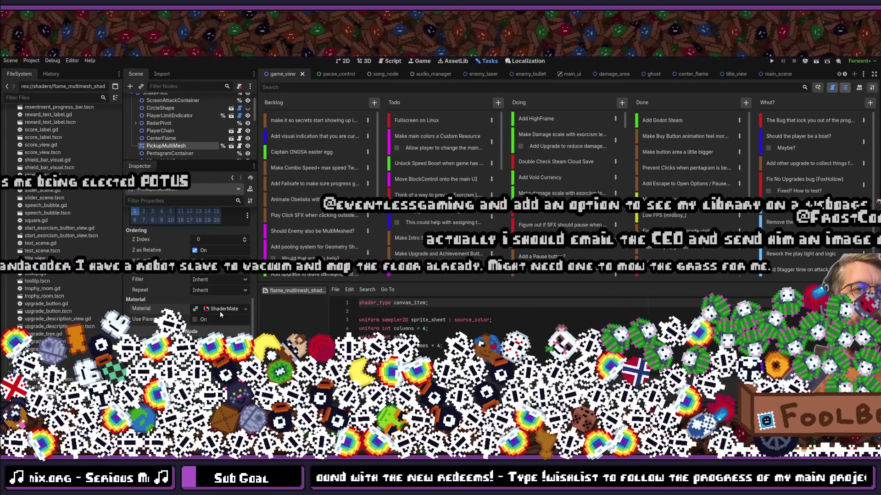
scroll(219, 311, "up", 3)
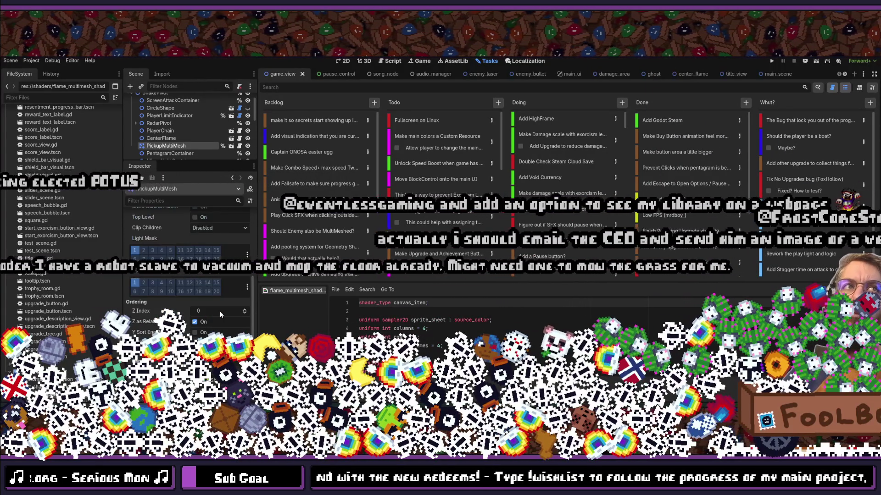
left_click(231, 146)
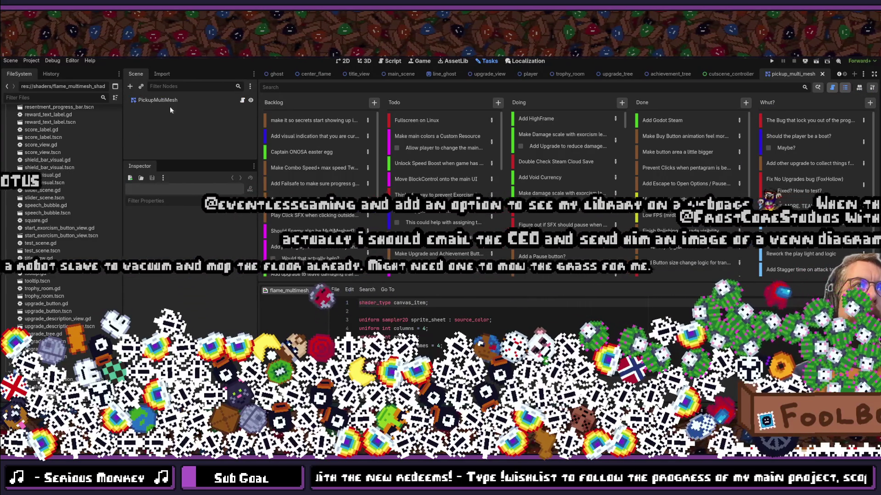
left_click(174, 100)
scroll(228, 244, "up", 3)
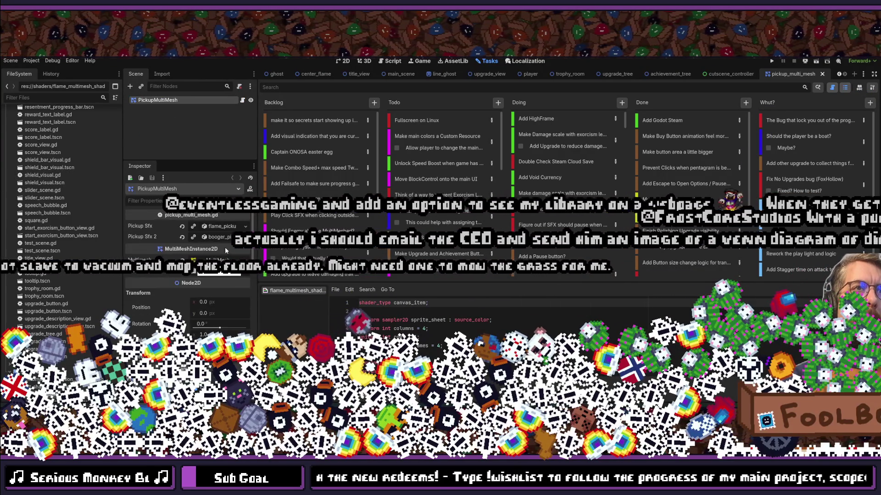
scroll(227, 283, "down", 3)
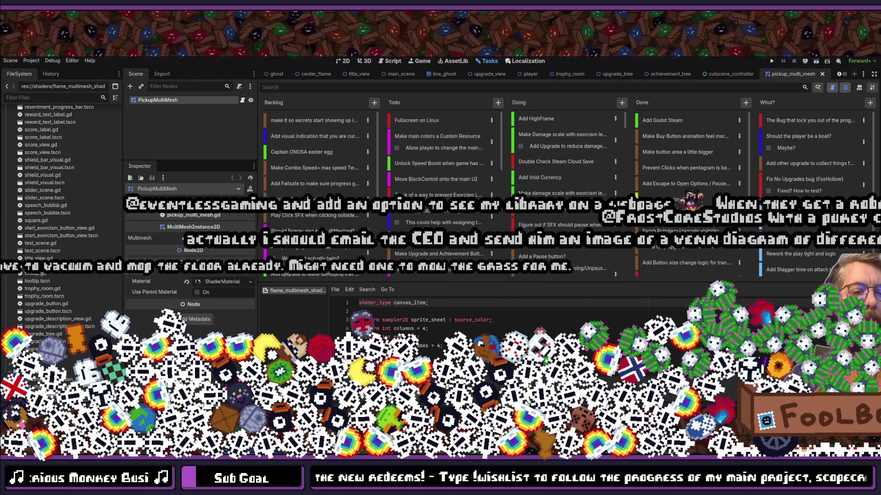
left_click(226, 282)
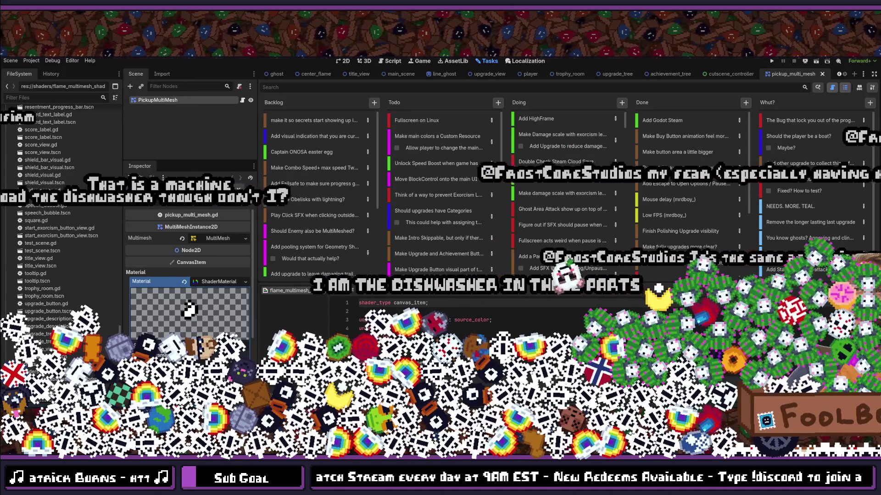
Type 'material' into the PickupMultiMesh Inspector filter.
scroll(213, 334, "down", 3)
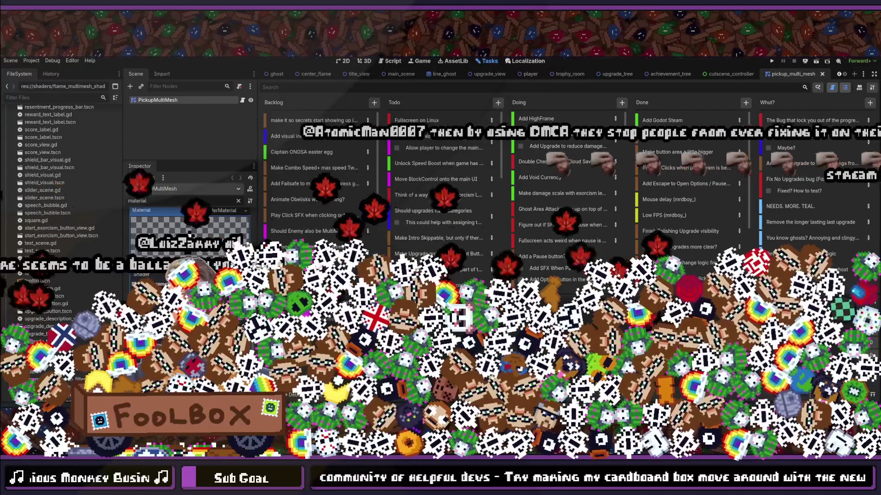
type("material")
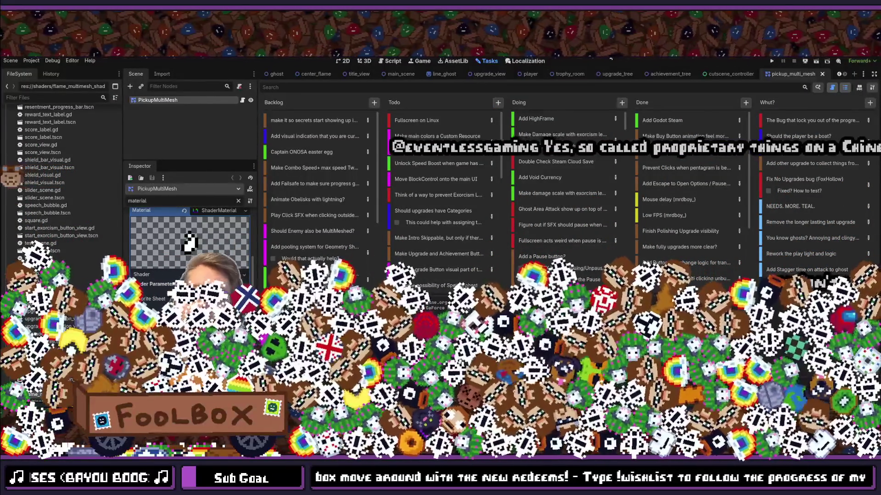
Save the pickup_multi_mesh scene with Ctrl+S and close its tab.
key("ctrl+s")
key("ctrl+s")
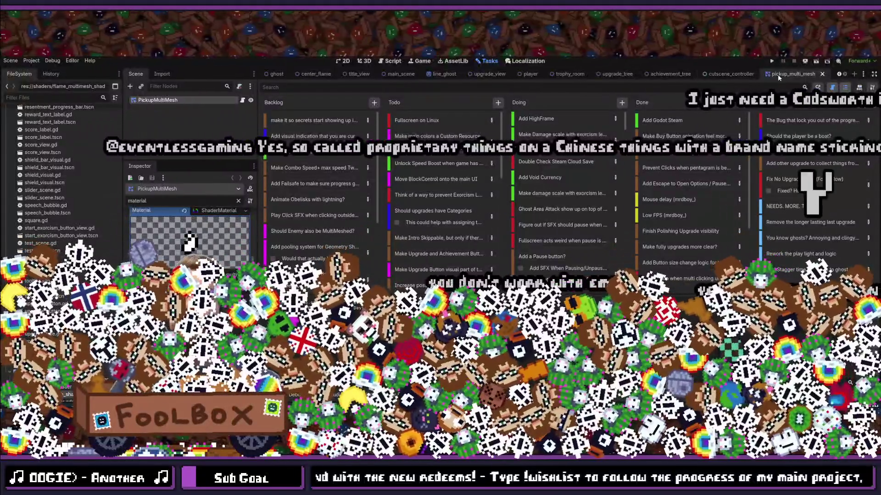
middle_click(778, 75)
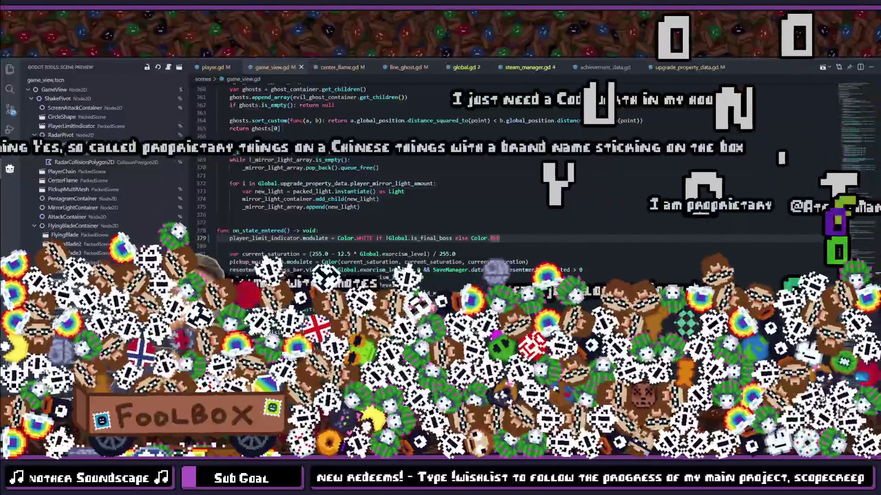
Search 'fla' in Quick Open and open center_flame.gd.
type("fl")
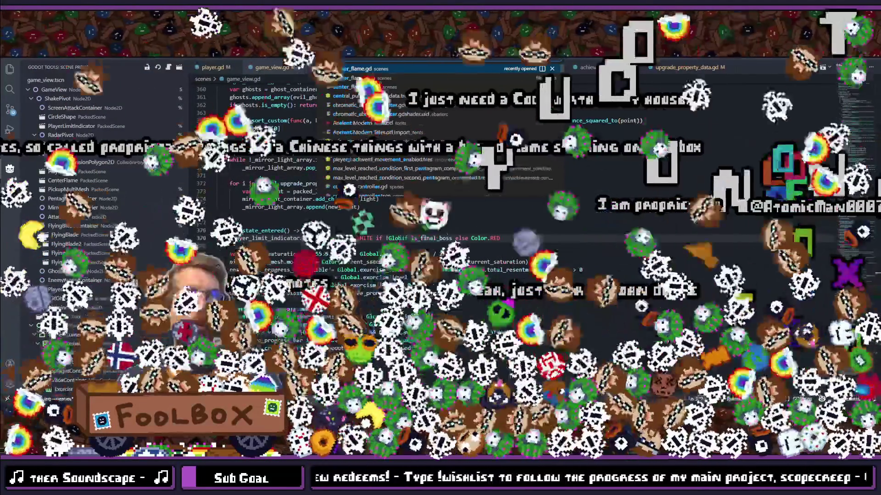
type("a")
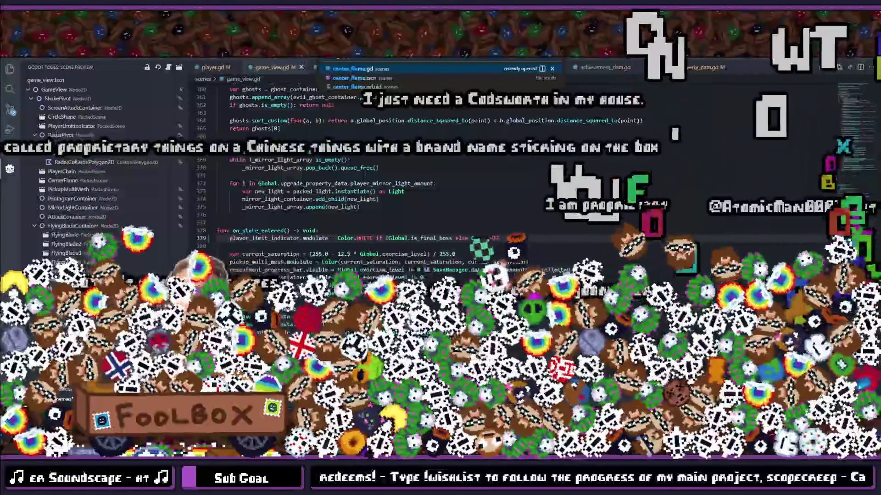
key("Return")
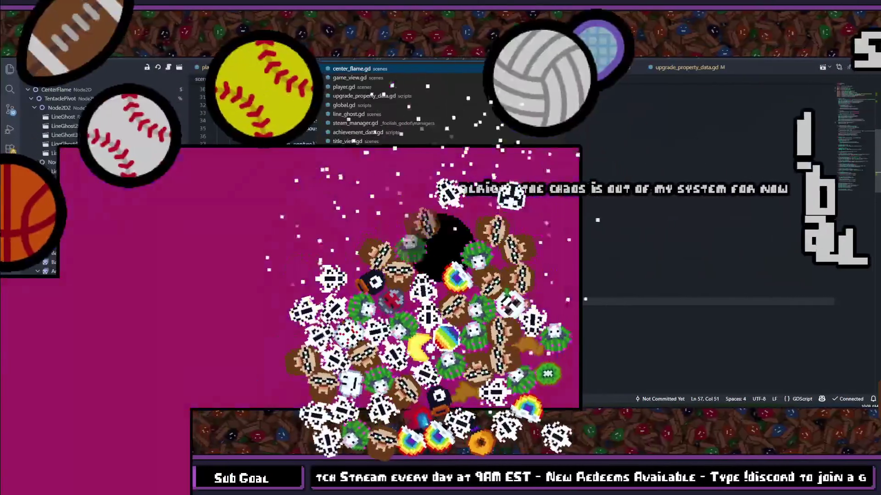
Reopen the Ctrl+P file search and type 'cner' to list the center_flame files.
key("Escape")
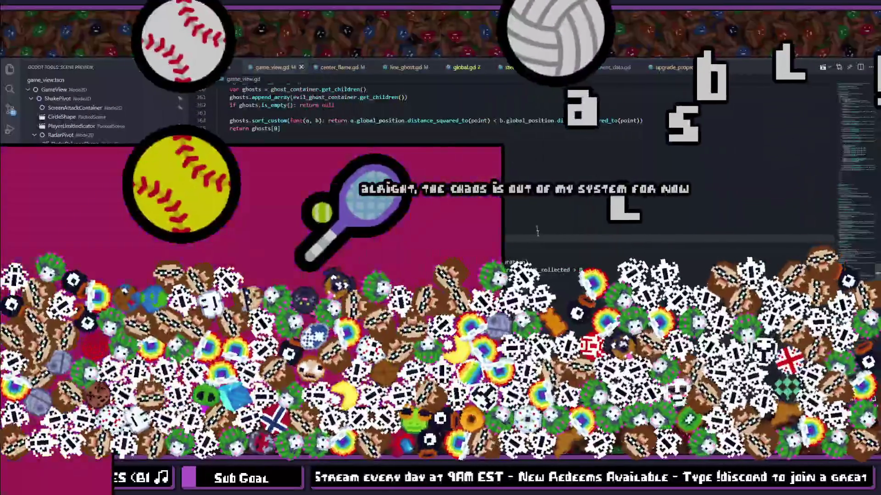
key("ctrl+p")
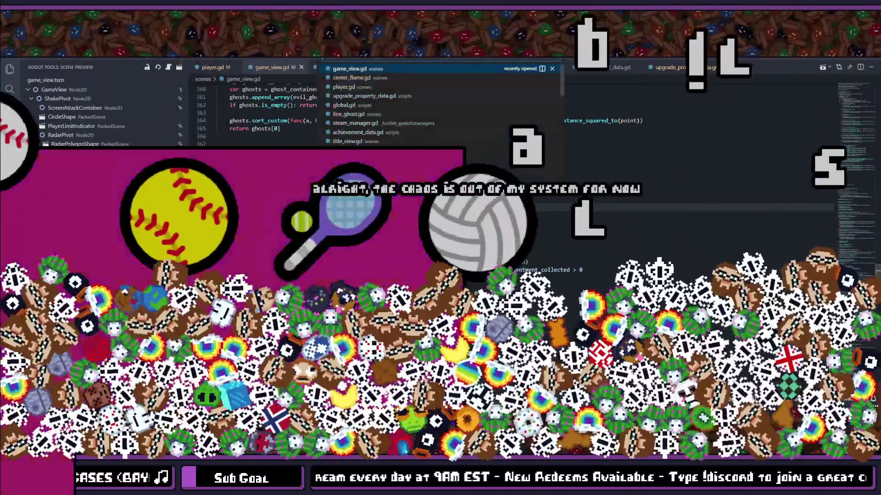
key("Escape")
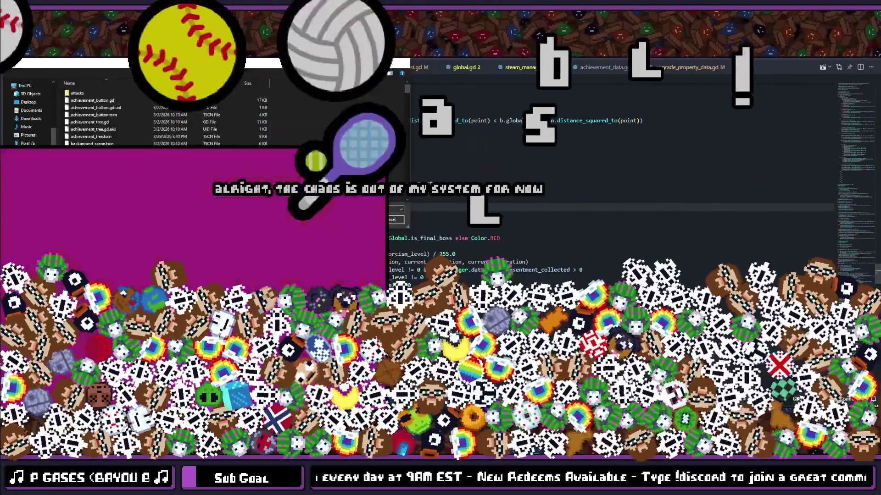
key("ctrl+p")
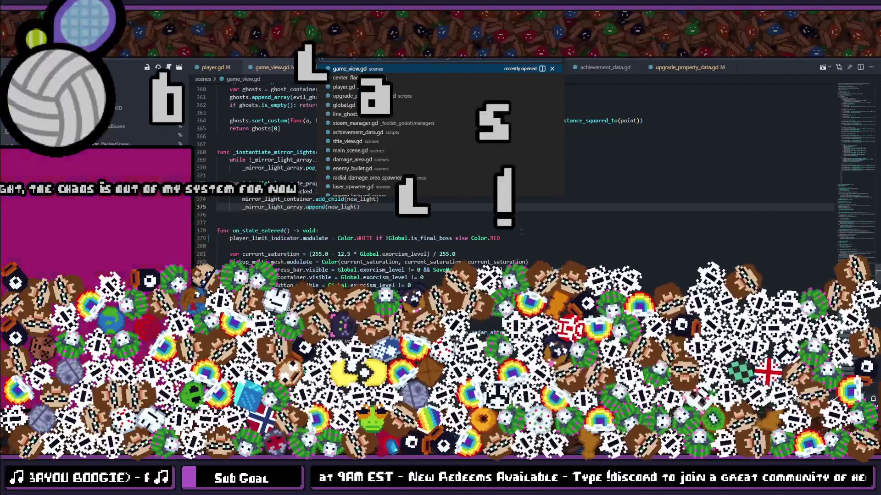
key("Escape")
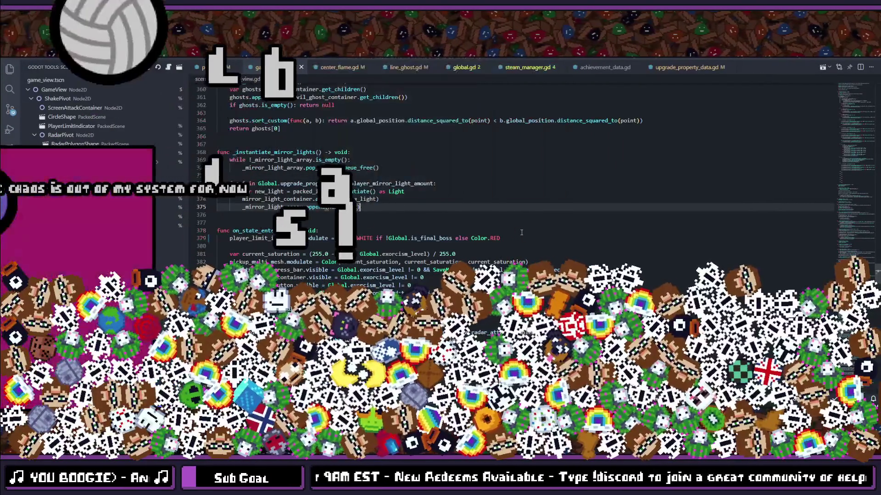
key("ctrl+p")
key("Escape")
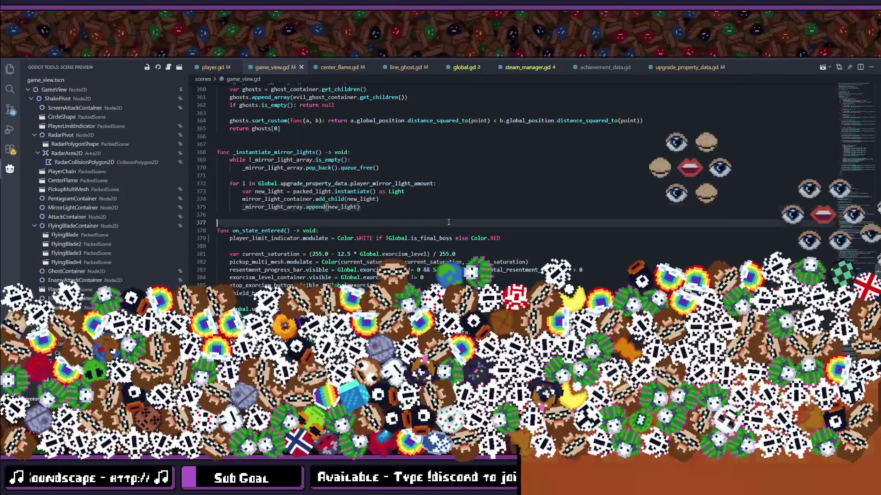
key("ctrl+p")
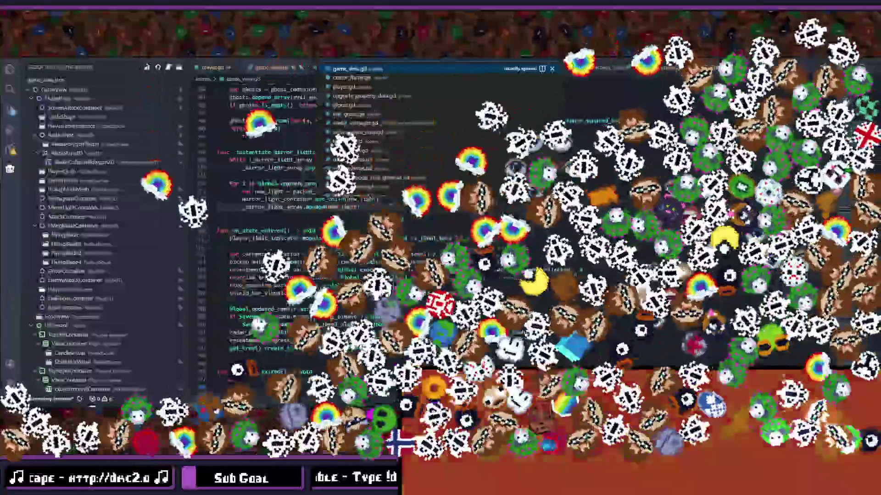
type("c")
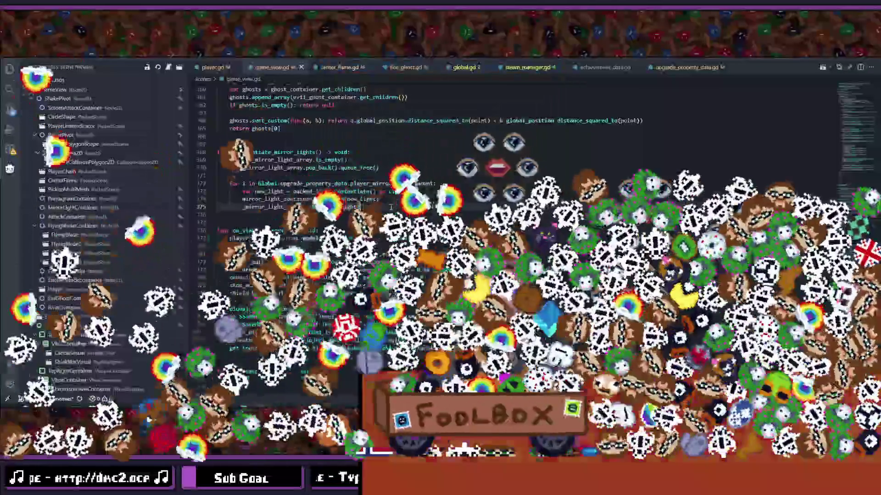
type("n")
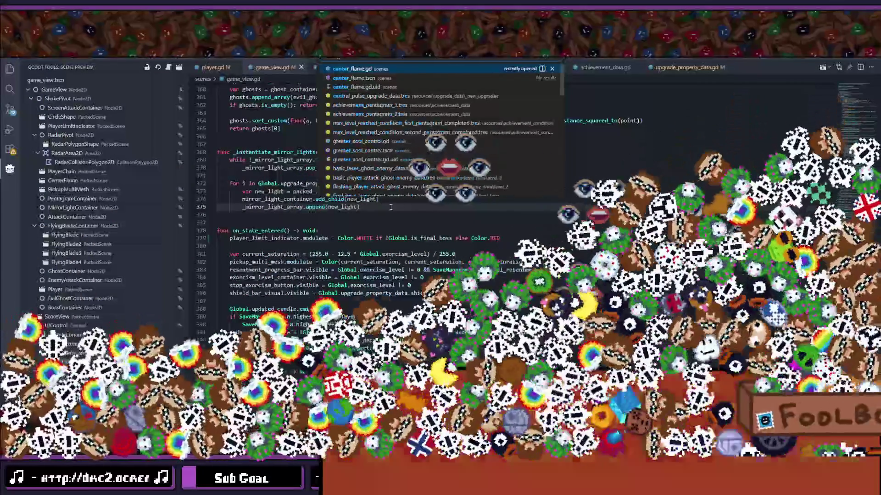
type("er")
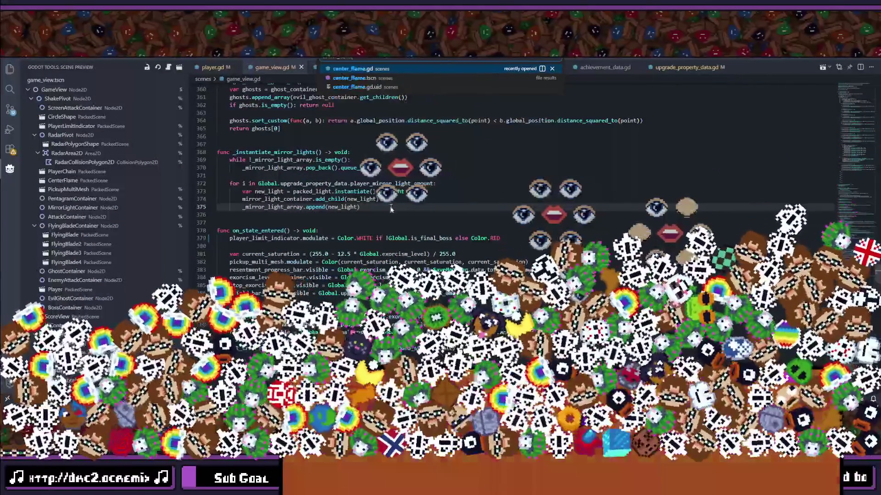
Open center_flame.gd, collapse the Node2D2 and Node2D LineGhost groups, and return to Godot.
key("Return")
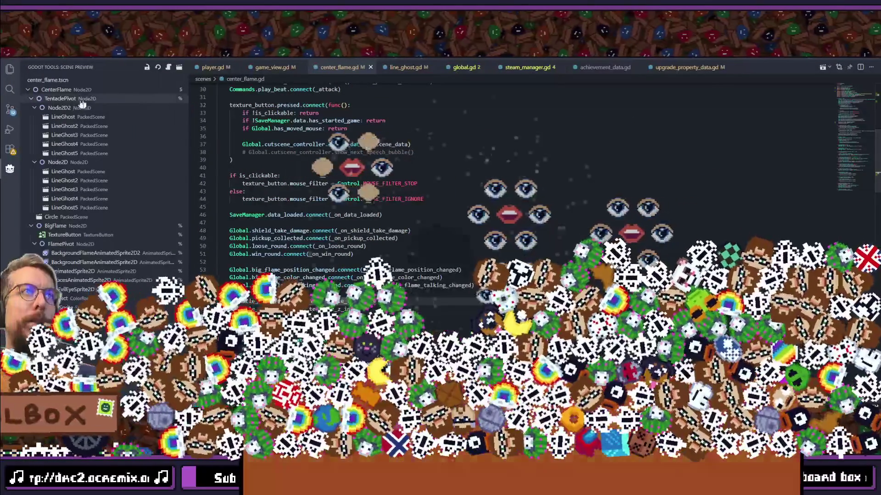
left_click(36, 108)
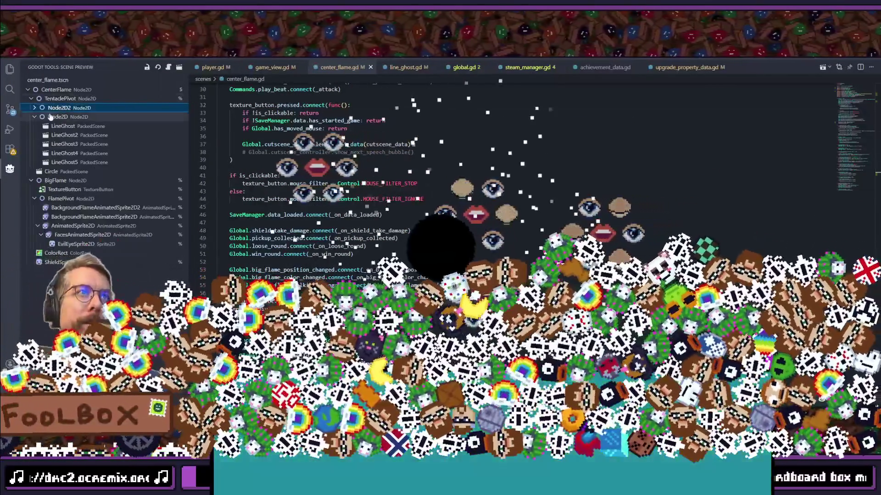
left_click(50, 117)
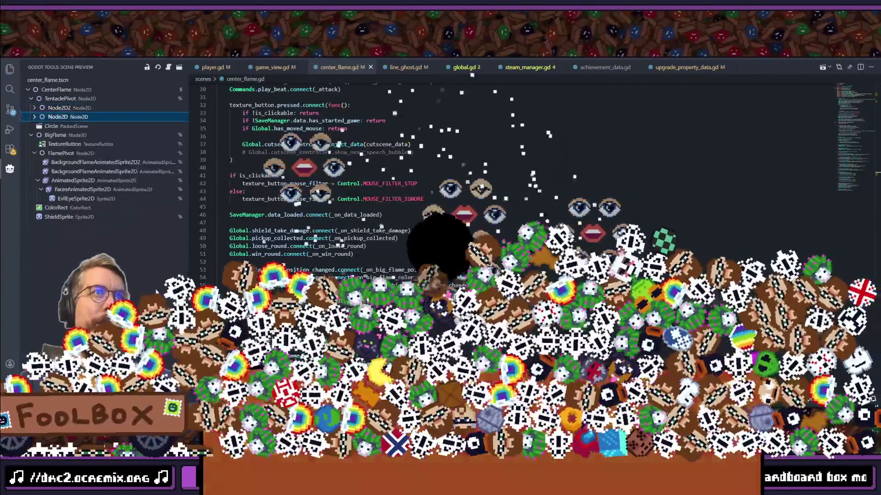
key("alt+Tab")
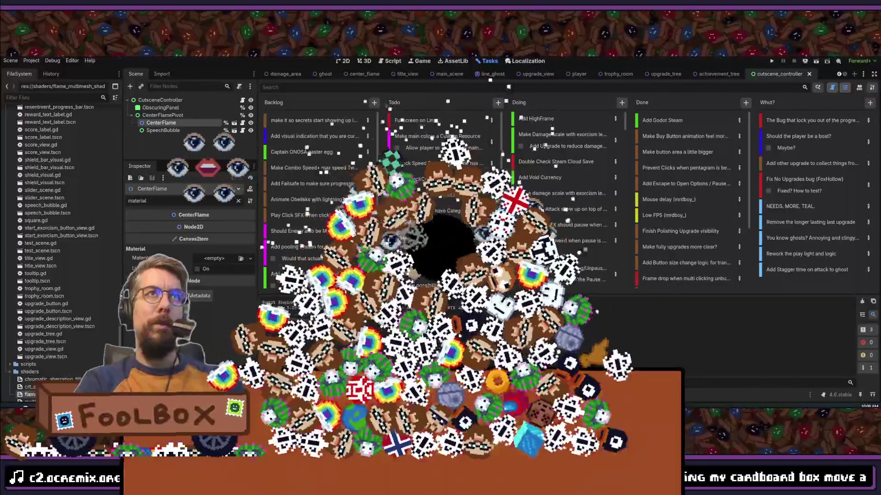
Open the center_flame scene by searching 'center_flame', then start renaming the Node2D2 node.
left_click(250, 258)
type("center_flame")
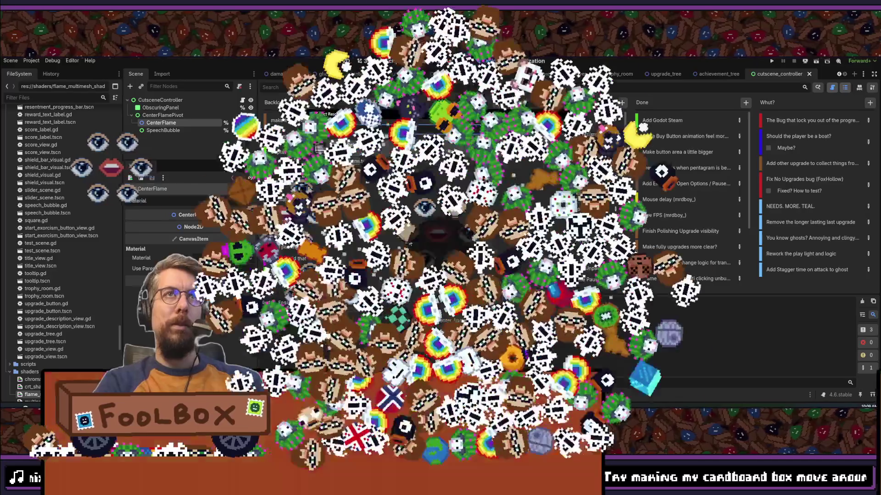
key("Escape")
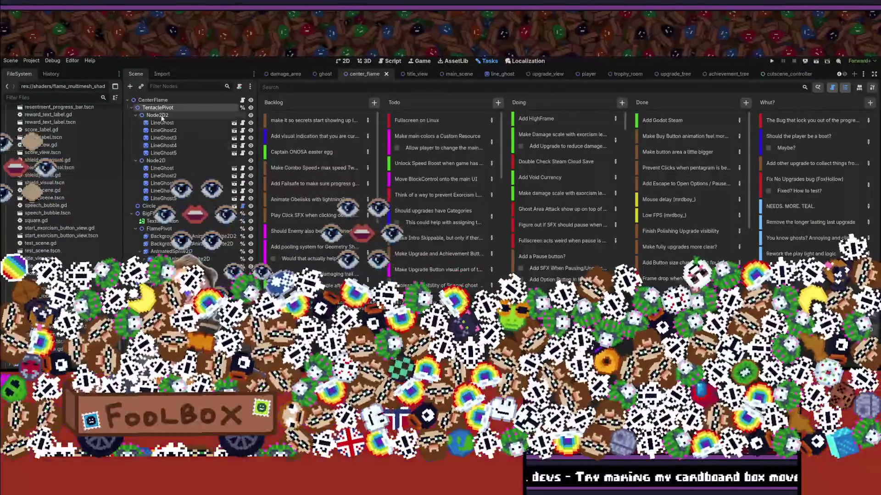
double_click(155, 116)
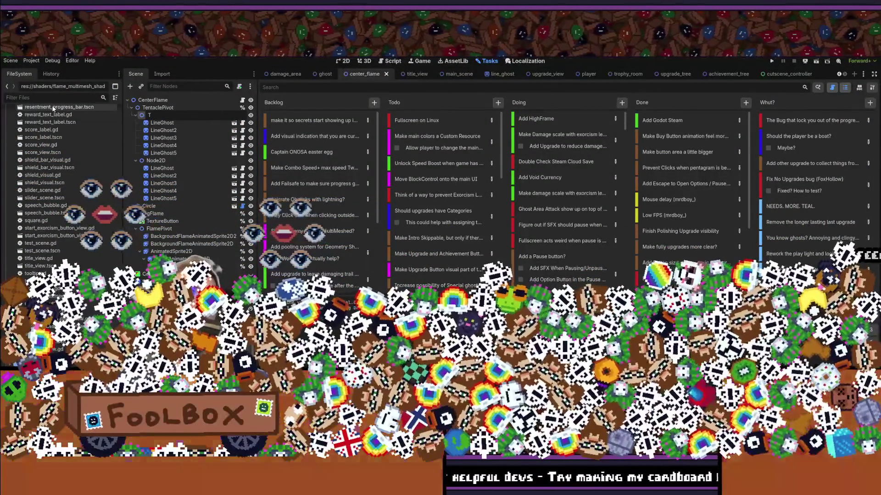
Cancel the rename and select the first LineGhost node, enlarging the panel to show its properties.
key("Escape")
left_click(216, 122)
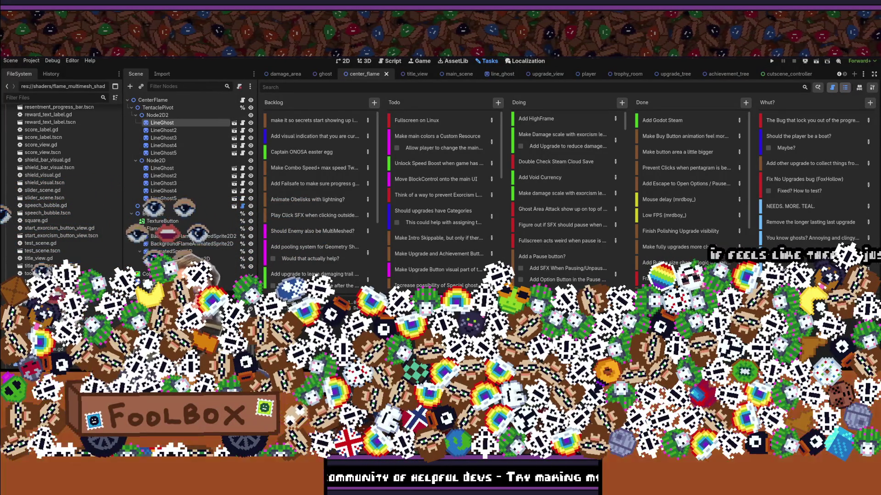
mouse_move(195, 289)
left_mouse_down()
mouse_move(195, 119)
mouse_move(204, 232)
left_mouse_up()
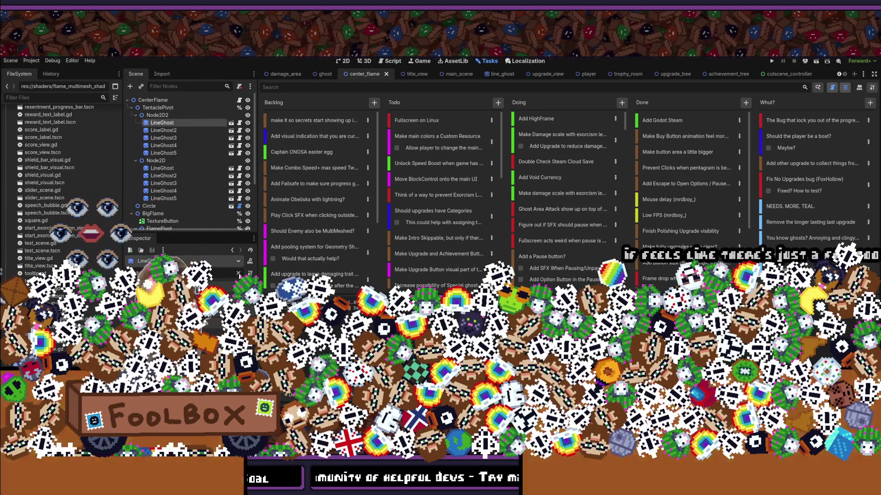
Rename the Node2D2 group to PurpleTentacleContainer.
left_click(160, 115)
key("F1")
key("Escape")
key("F2")
type("PurpleT")
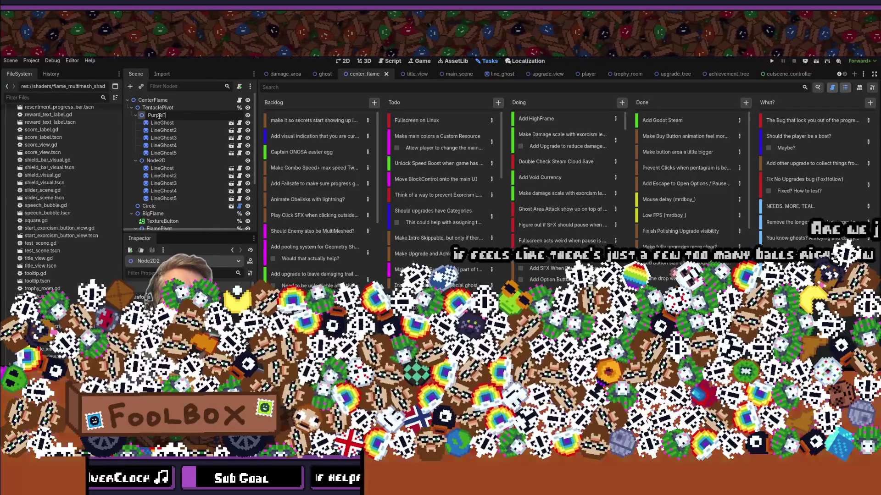
type("entacle")
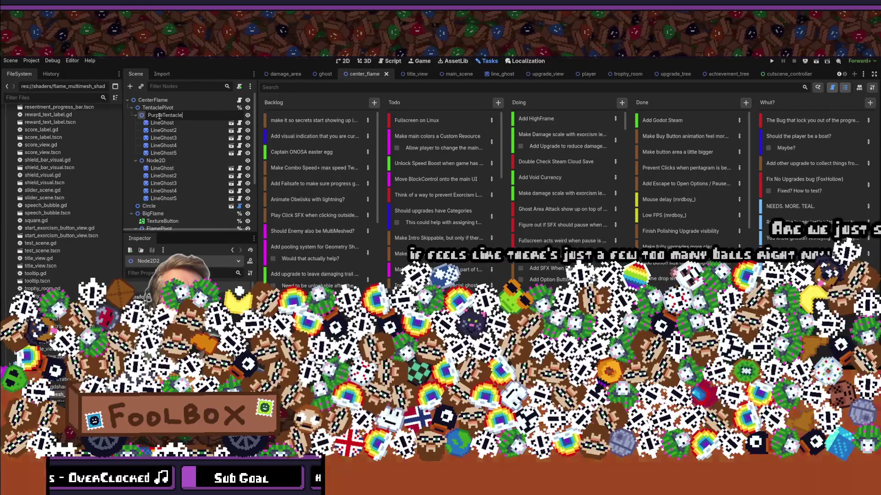
type("Container")
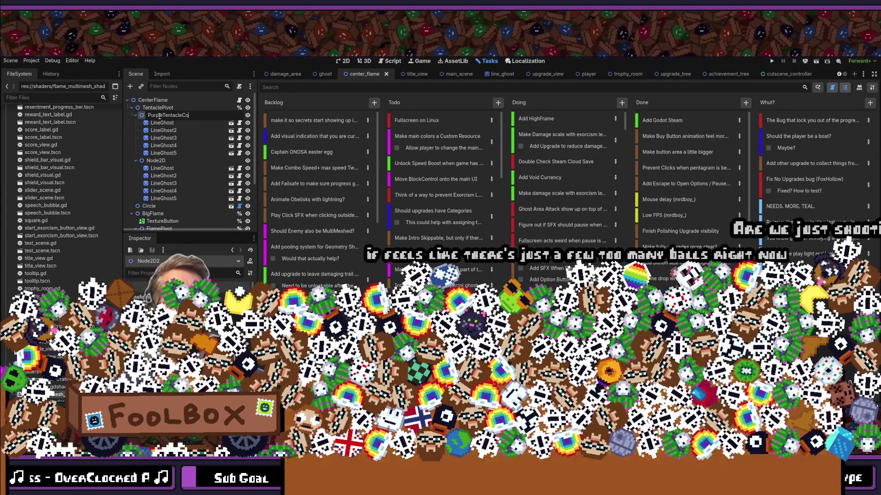
key("Return")
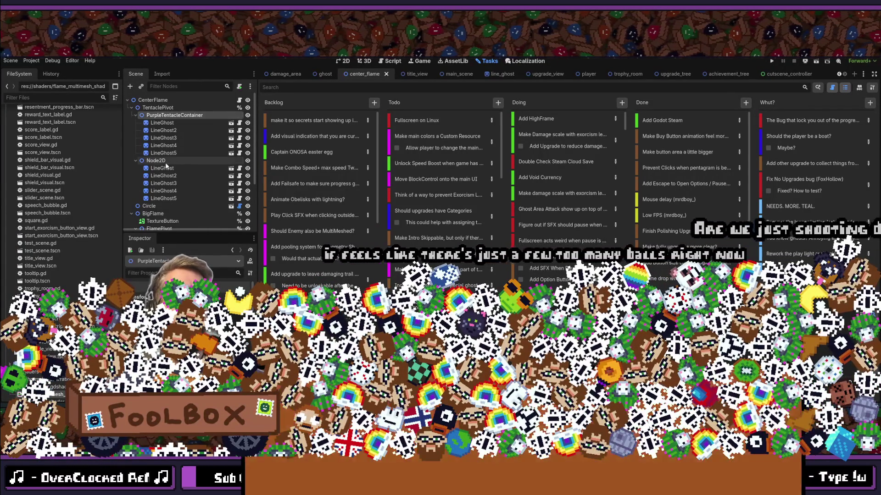
Rename the Node2D group to RedTentacleContainer and save the center_flame scene.
left_click(158, 160)
type("Red")
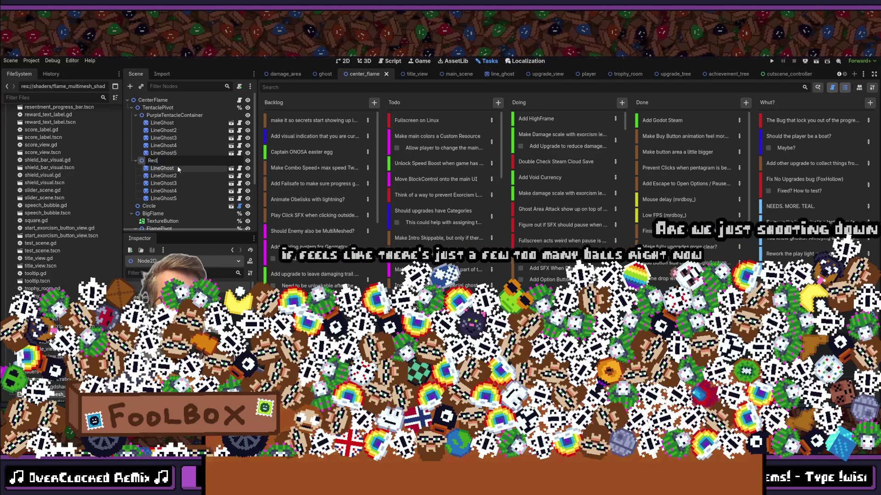
type("TentacleContainer")
key("Return")
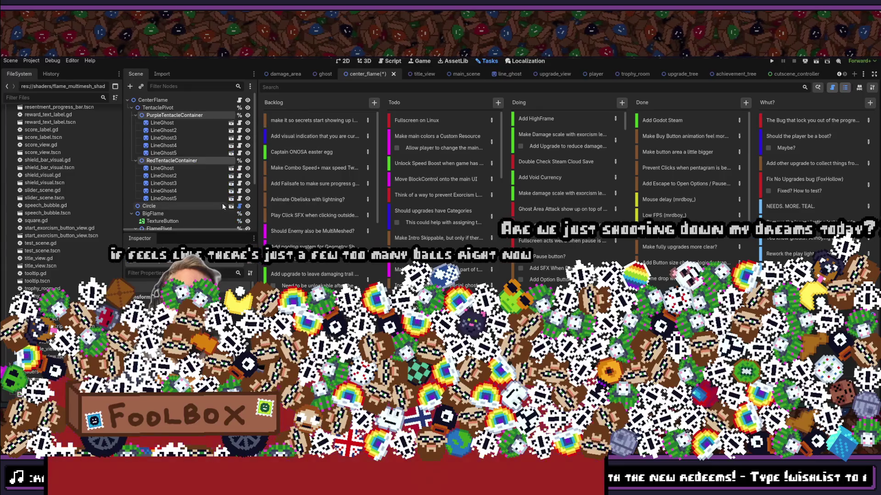
key("ctrl+s")
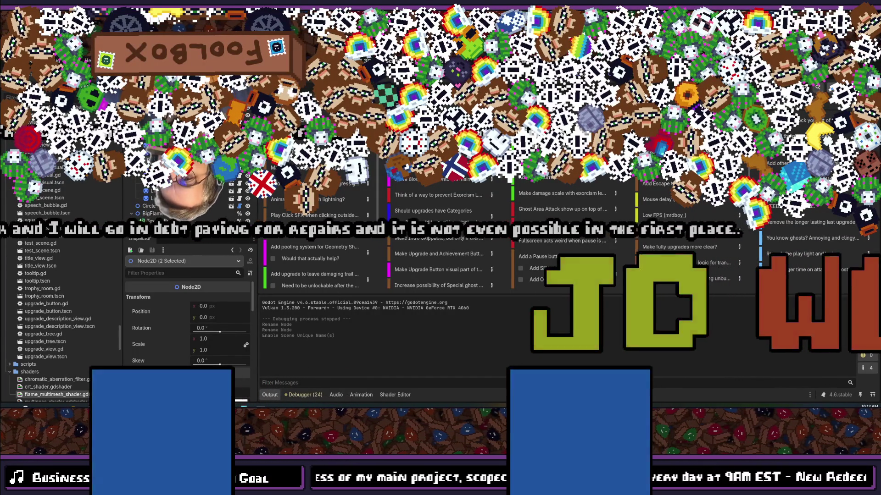
Switch from Godot over to the Bluesky post in the browser.
key("alt+Tab")
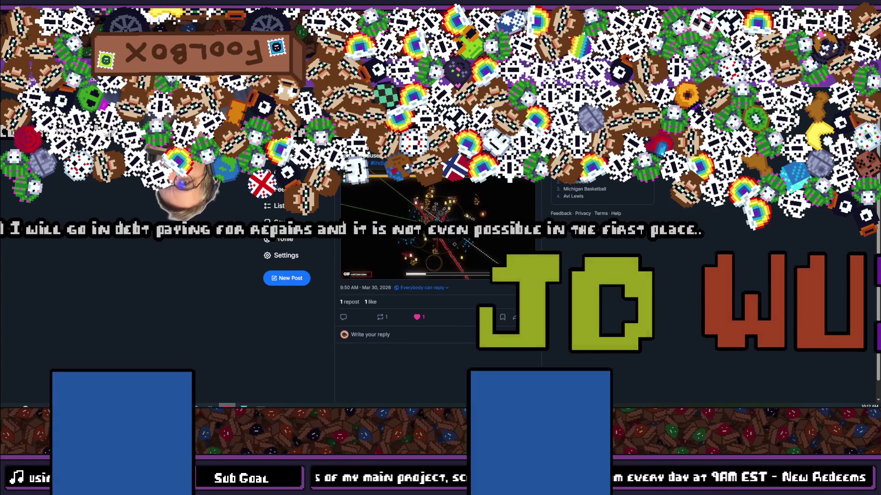
key("ctrl+l")
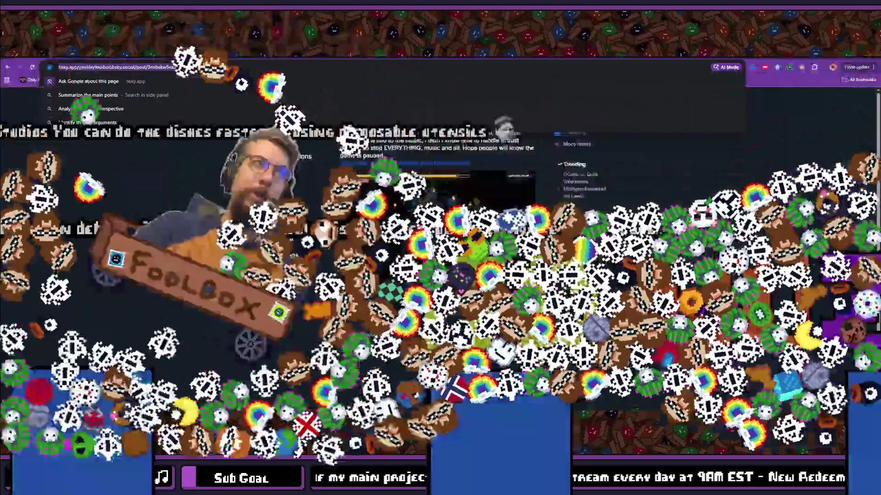
key("Escape")
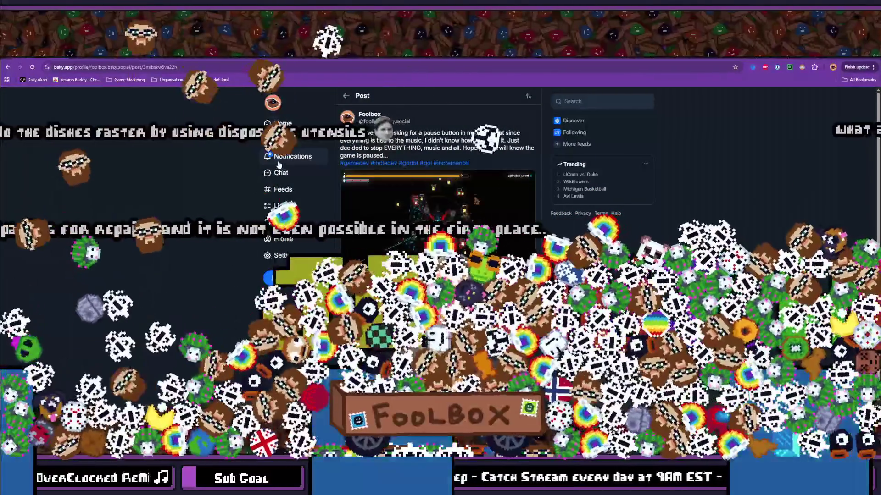
left_click(278, 162)
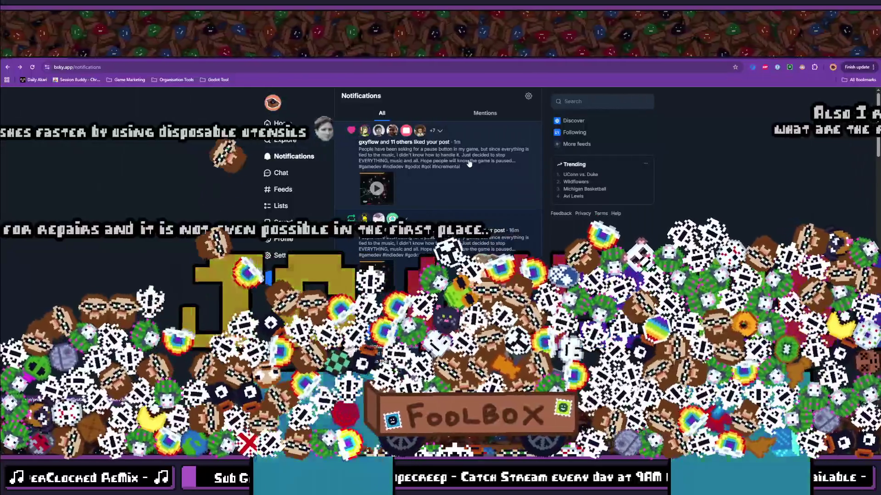
left_click(469, 164)
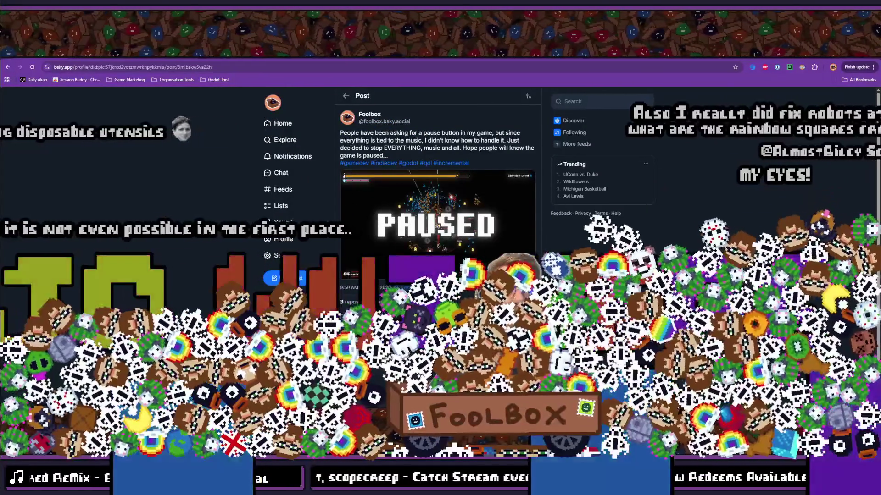
key("alt+Tab")
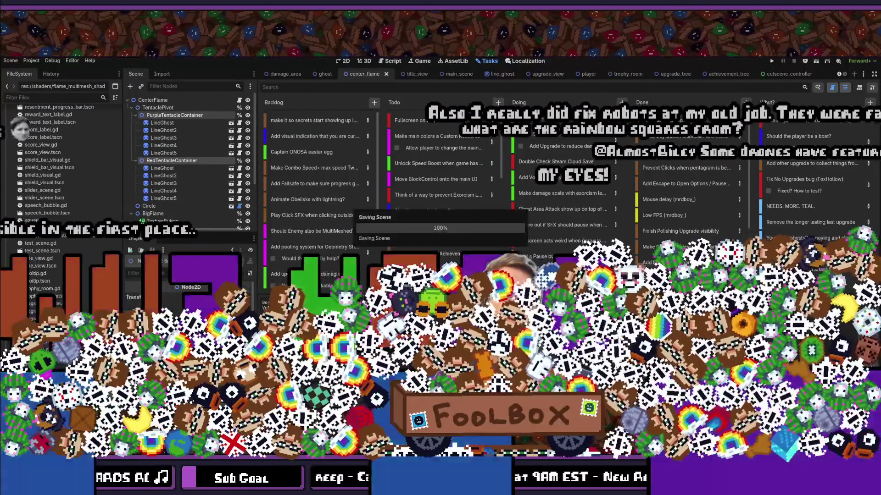
Search the project files for 'ghost', then switch to center_flame.gd in VS Code.
key("alt+shift+o")
type("line_")
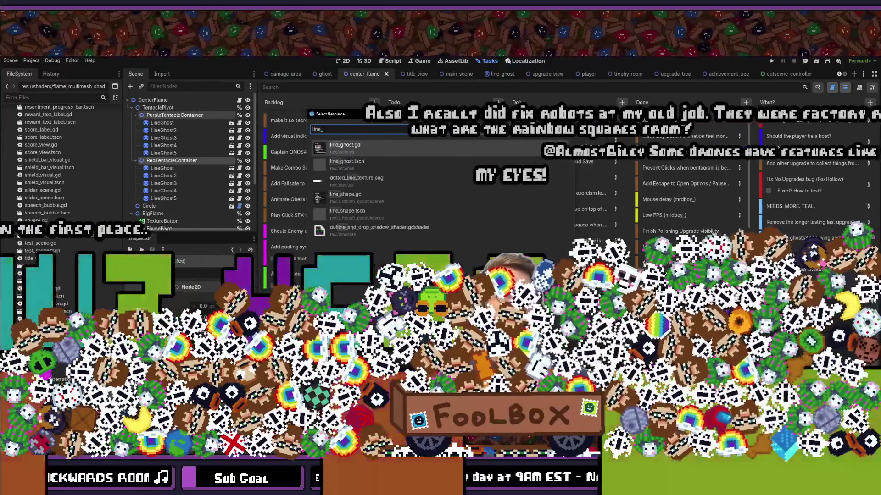
type("ghost")
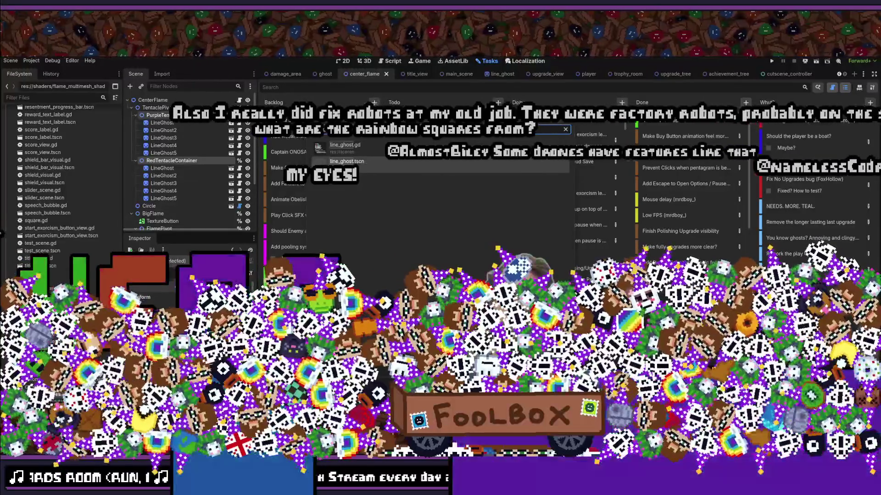
key("alt+shift+o")
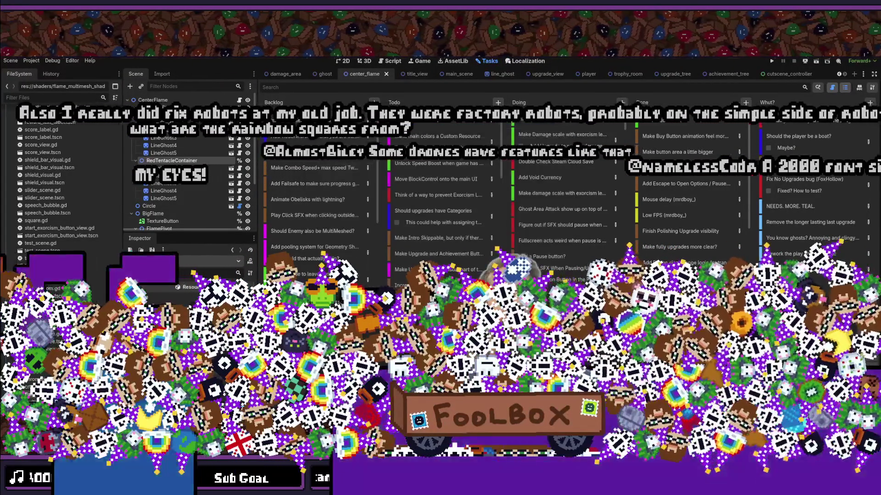
key("alt+Tab")
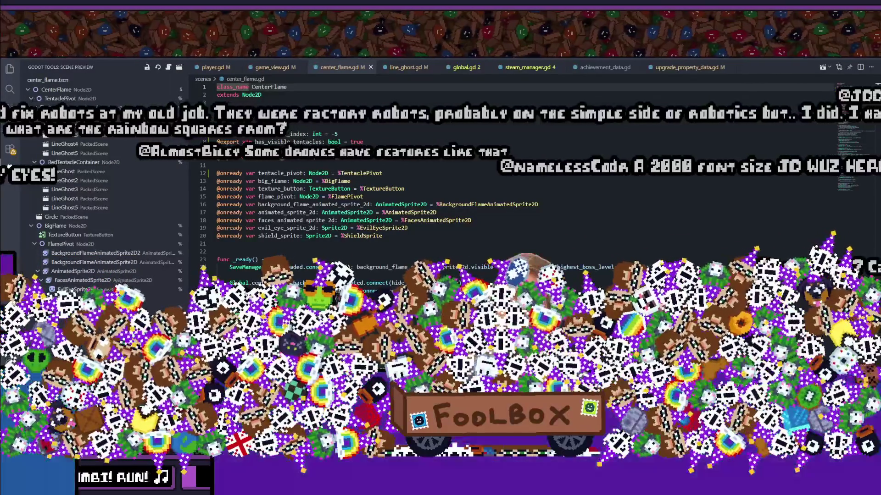
scroll(344, 163, "down", 4)
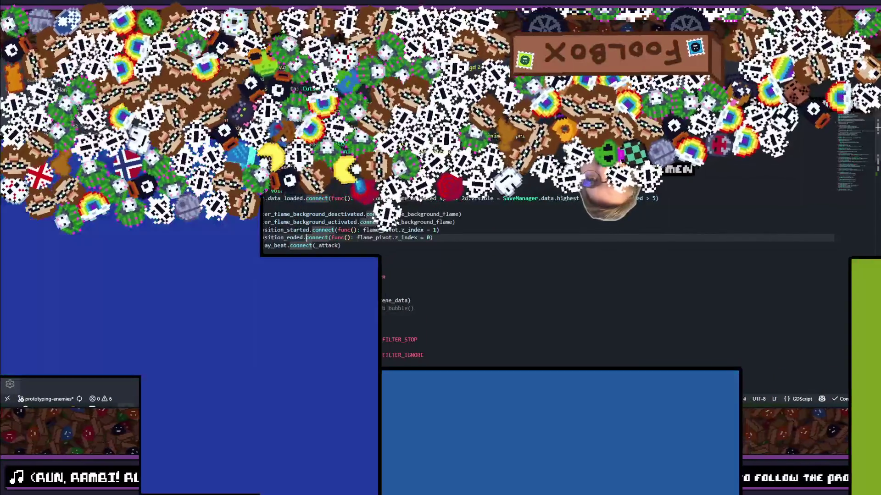
View the Bluesky post in the browser and open a new tab.
key("alt+Tab")
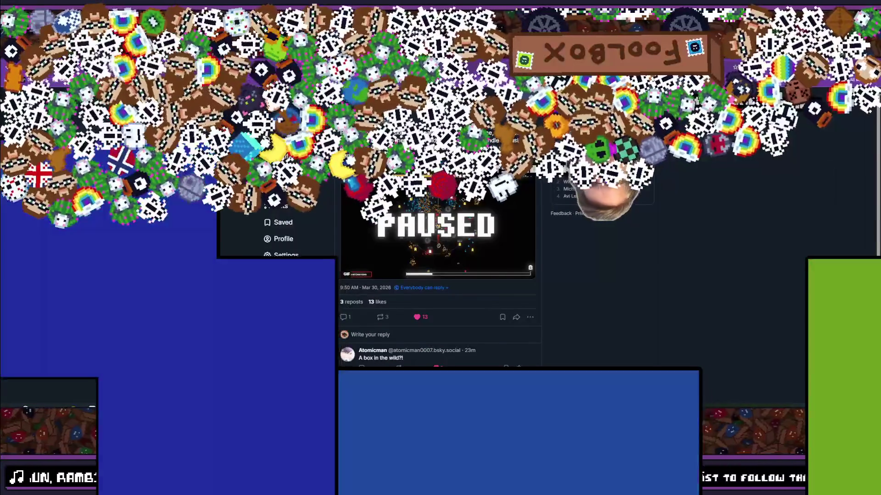
key("ctrl+t")
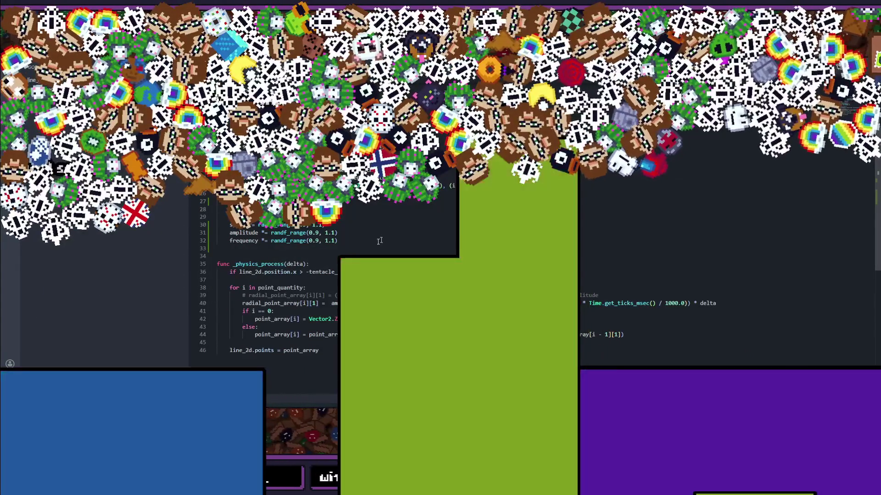
Add a 'randomize_visual() -> void:' function after _ready with a pass placeholder body.
key("Return")
key("Return")
type("f")
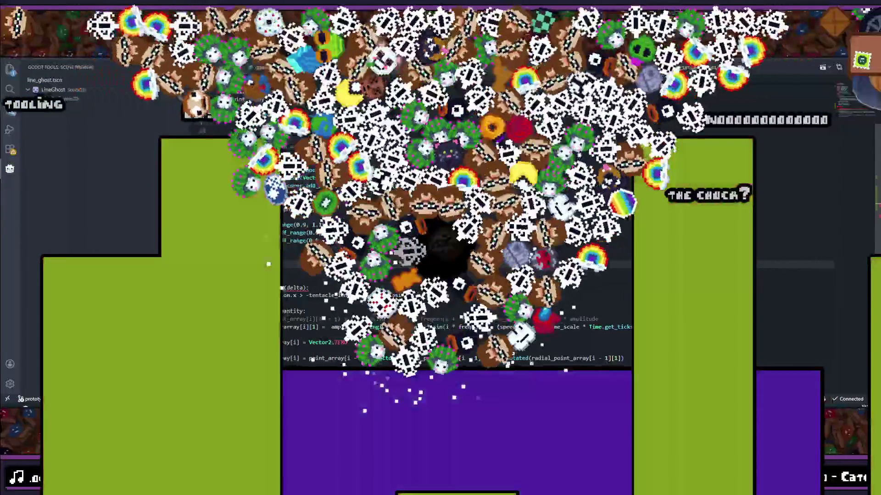
type("visual")
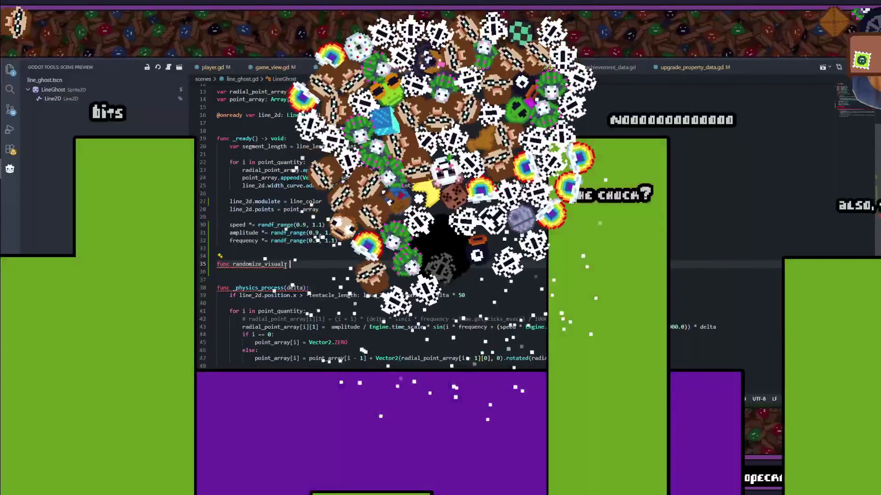
type("() -")
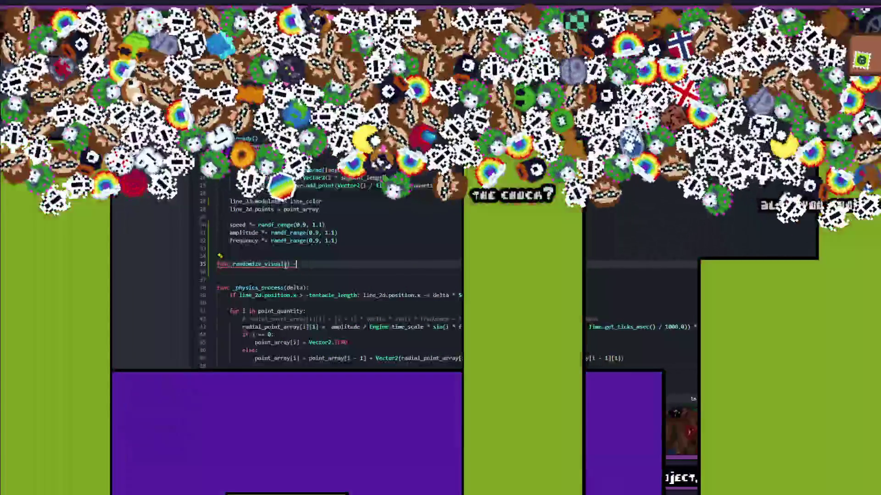
type("> void:")
key("Return")
type("pass")
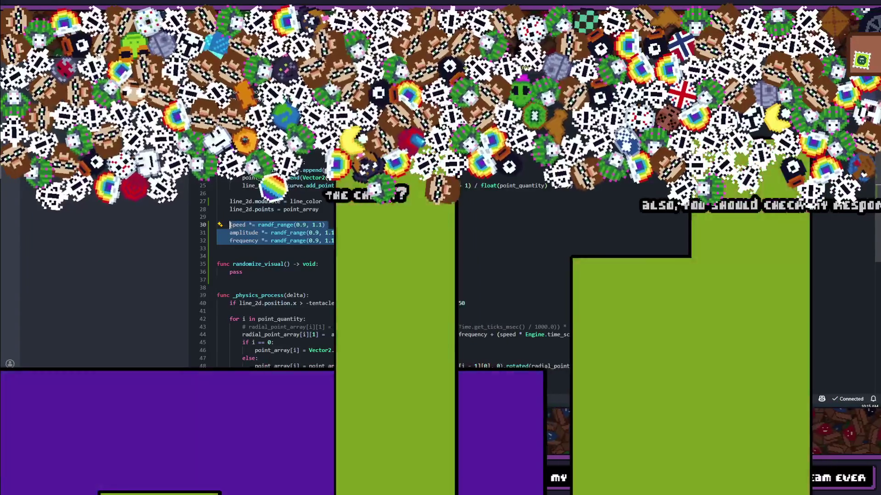
Move the speed, amplitude and frequency lines into randomize_visual in place of pass, removing blank lines.
key("BackSpace")
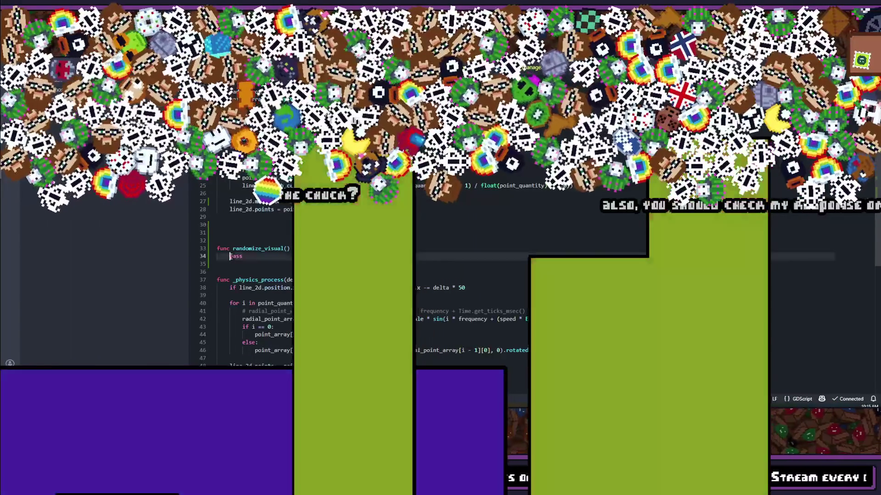
double_click(248, 257)
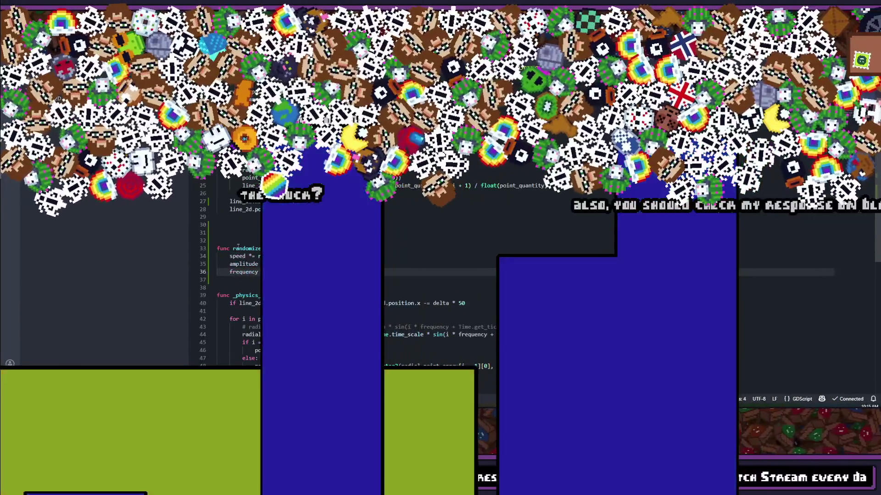
left_click(241, 241)
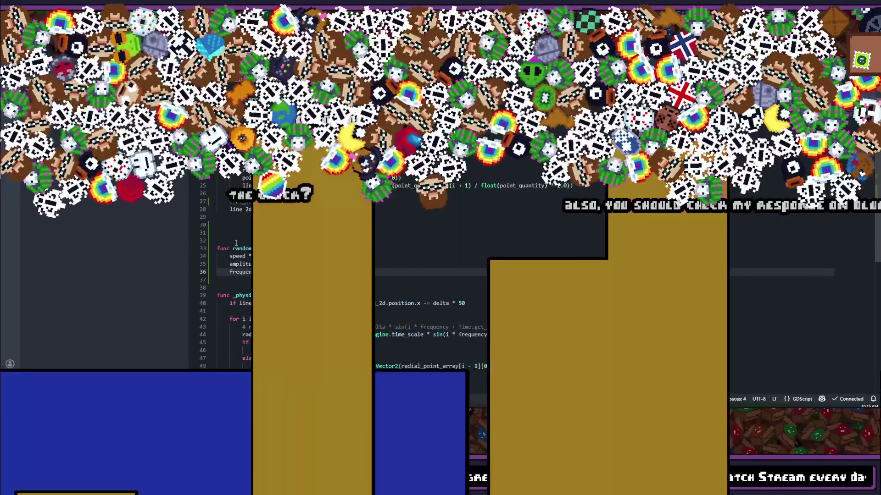
key("BackSpace")
key("BackSpace")
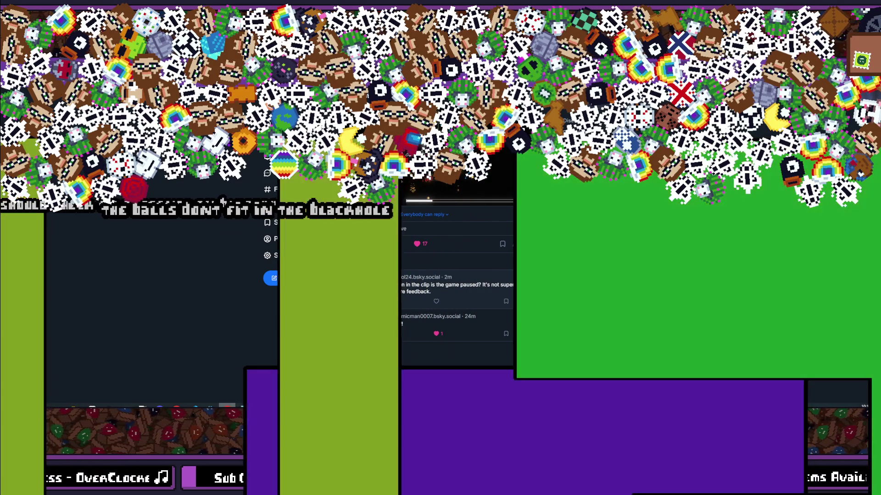
Like a reply in the Bluesky thread and start replying, then select randomize_visual in VS Code.
left_click(437, 302)
left_click(362, 301)
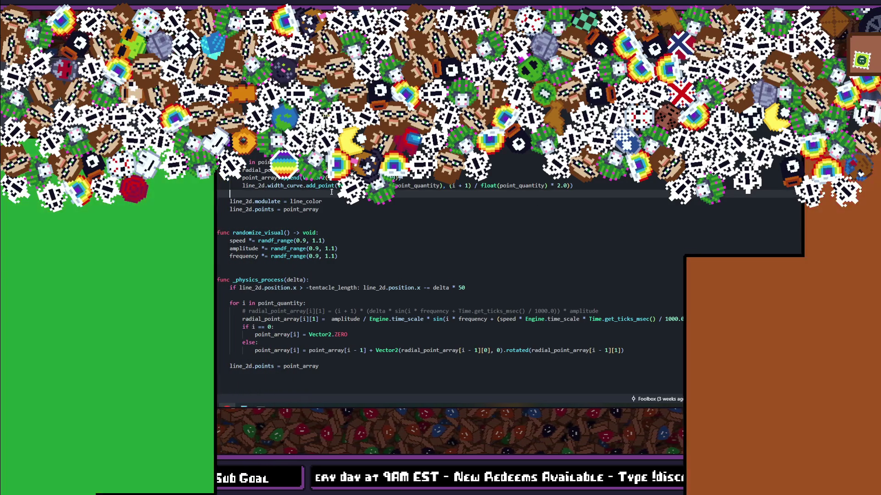
double_click(258, 232)
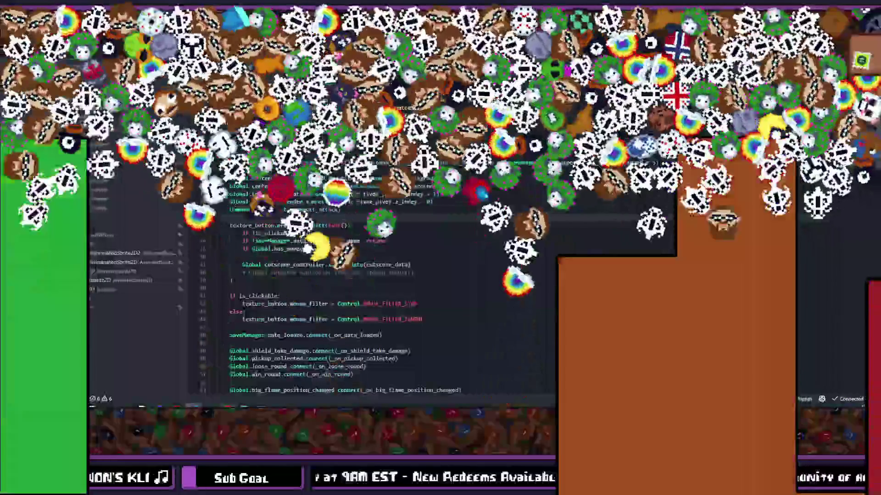
Scroll through center_flame.gd and add a new line among the top variable declarations.
scroll(347, 237, "down", 3)
type("for purple_tentacle")
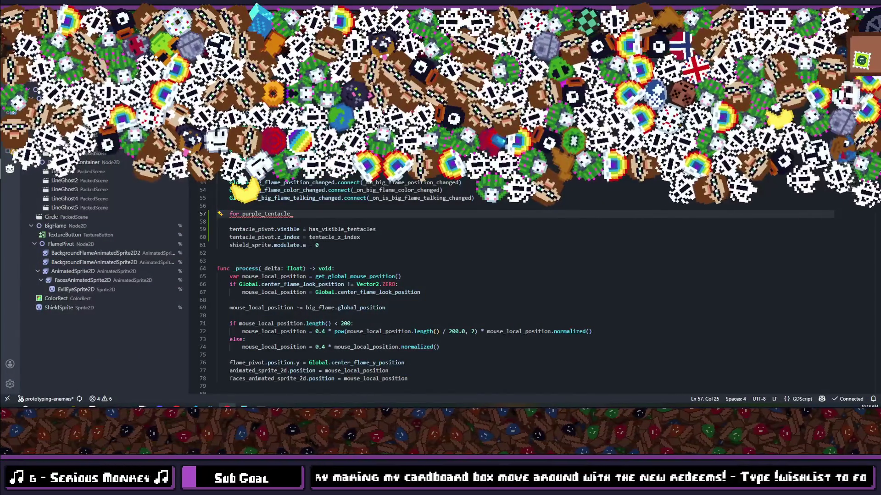
scroll(347, 212, "up", 13)
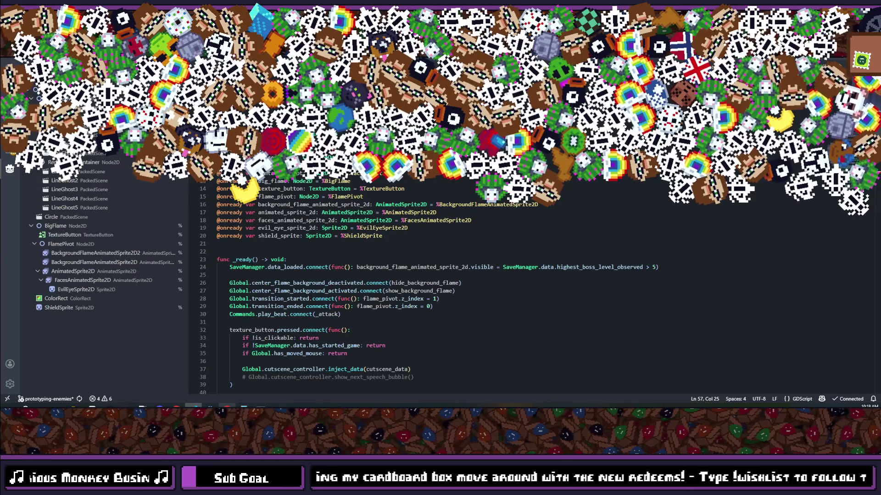
key("Return")
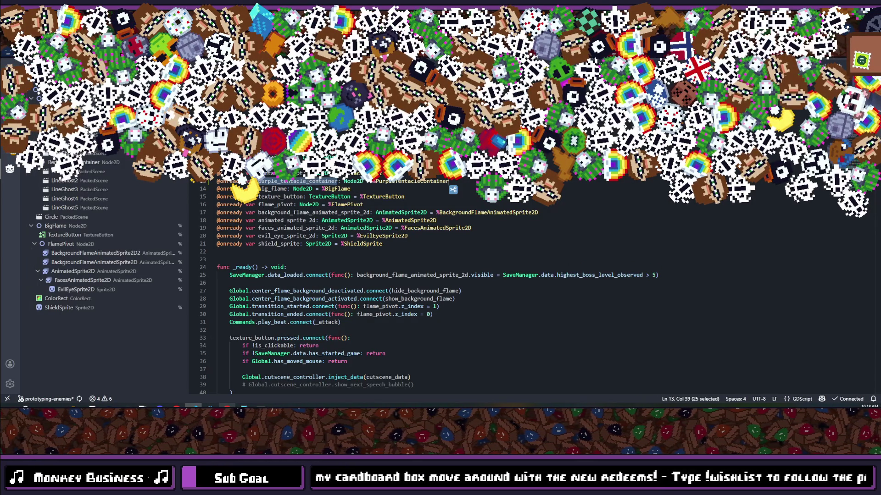
Add a line for the second container reference, select the purple_tentacle_container name, and select the loop's unfinished name.
key("Return")
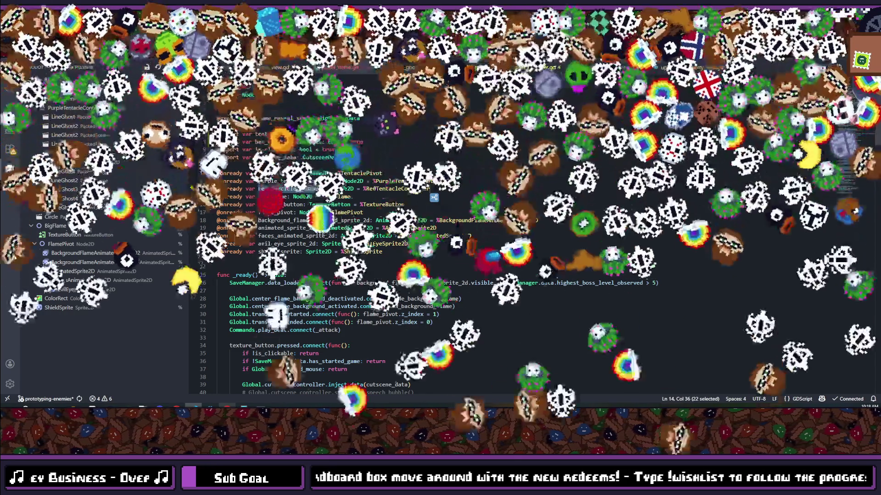
left_click_drag(265, 181, 339, 181)
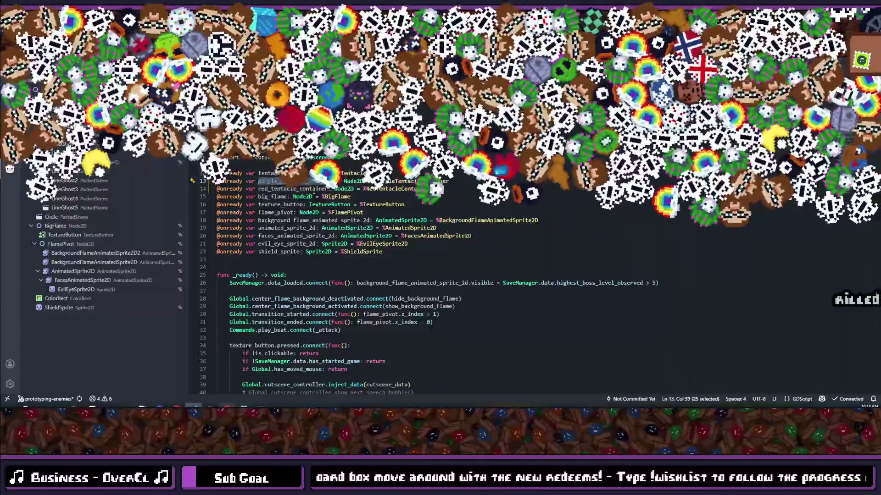
scroll(353, 229, "down", 4)
scroll(353, 229, "down", 7)
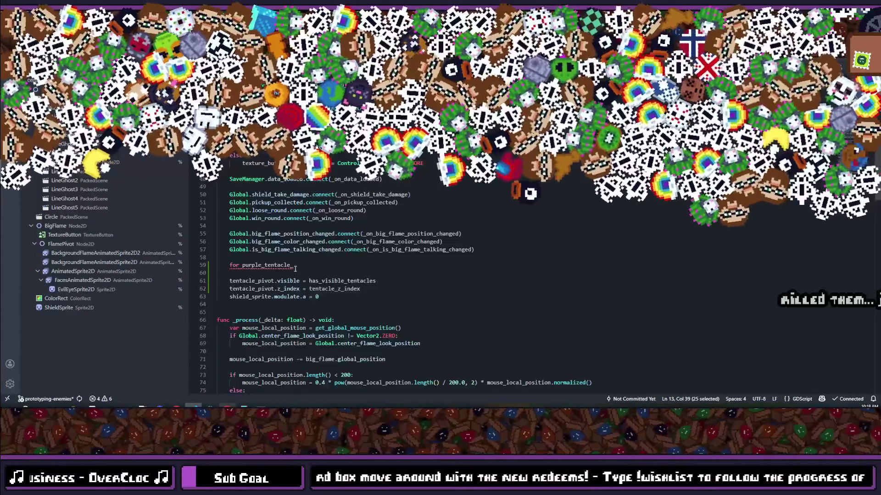
double_click(275, 265)
Write 'for tentacle in purple_tentacle_container.get_children():' calling tentacle.randomize_visual(), then copy the loop.
type("tentacle")
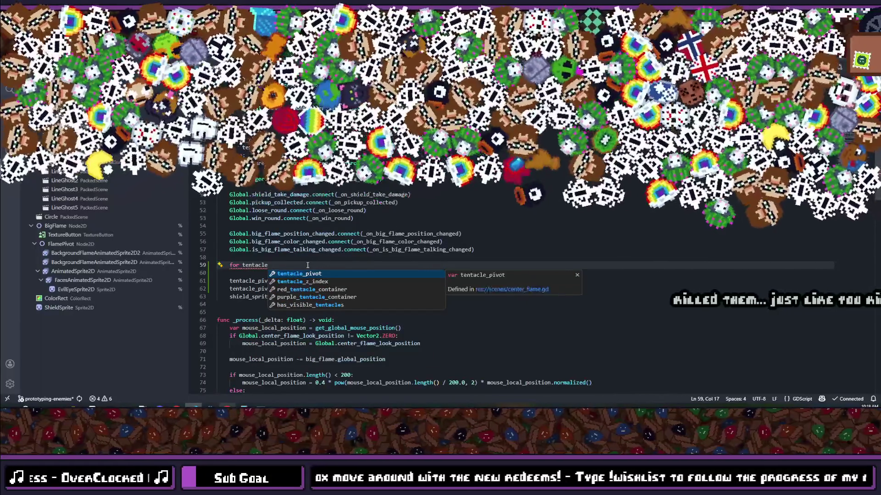
type(" in purple_tentacle_container:")
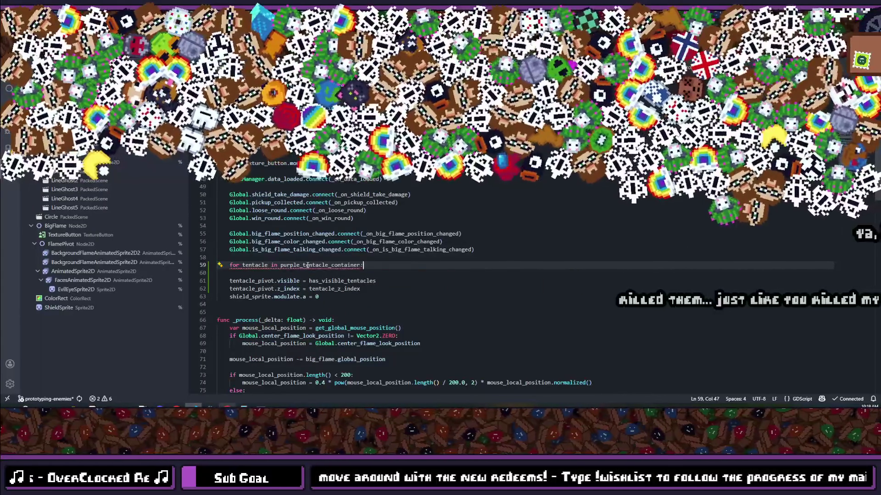
key("Return")
type("tentacle.")
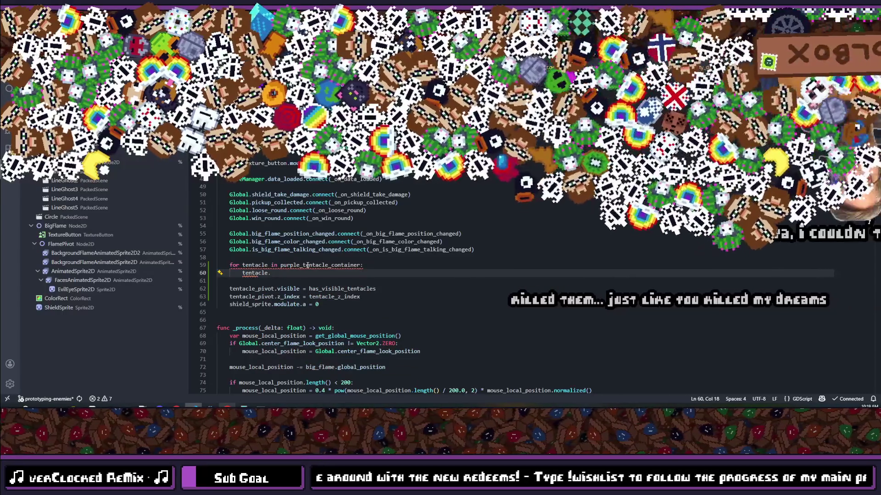
type("randomize_")
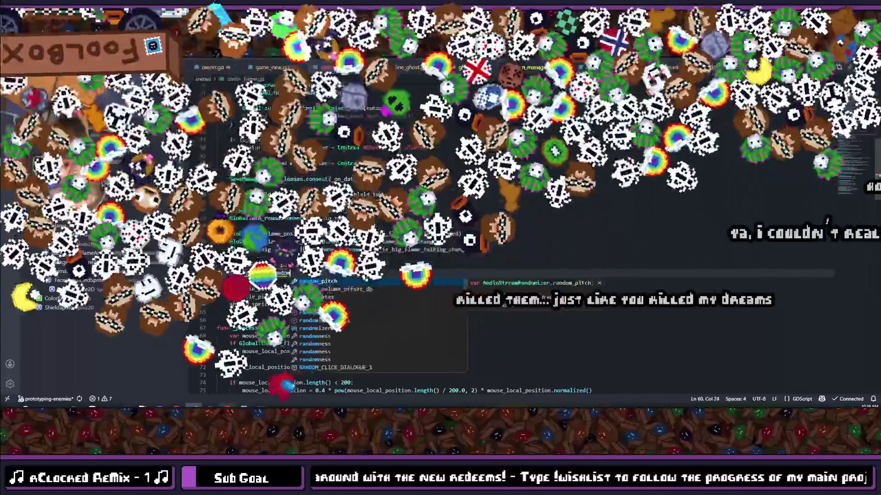
type("visual(")
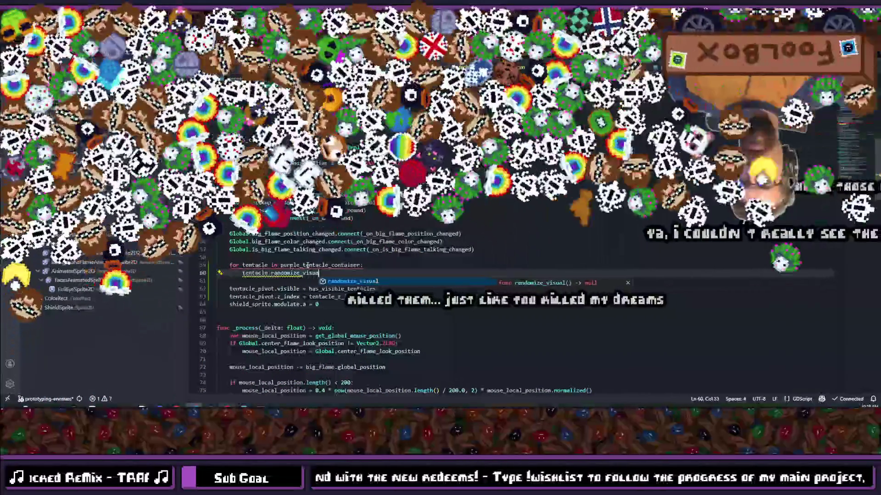
key("Return")
key("Return")
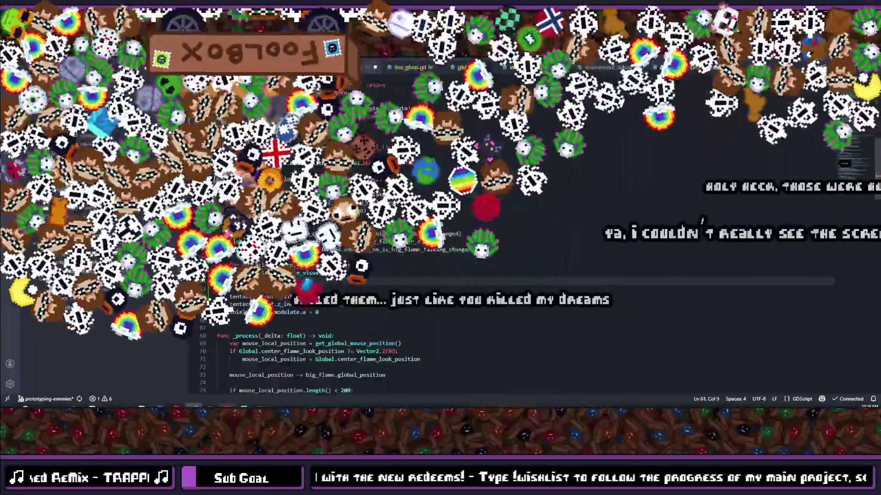
key("Return")
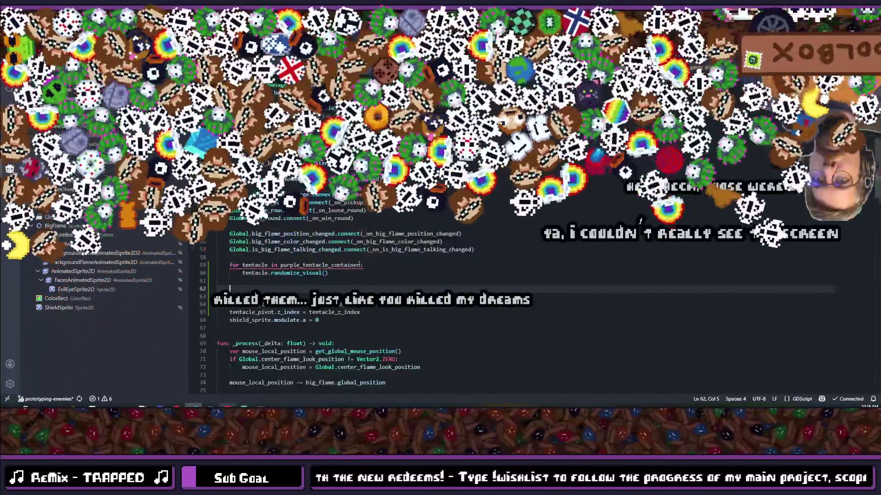
left_click(367, 265)
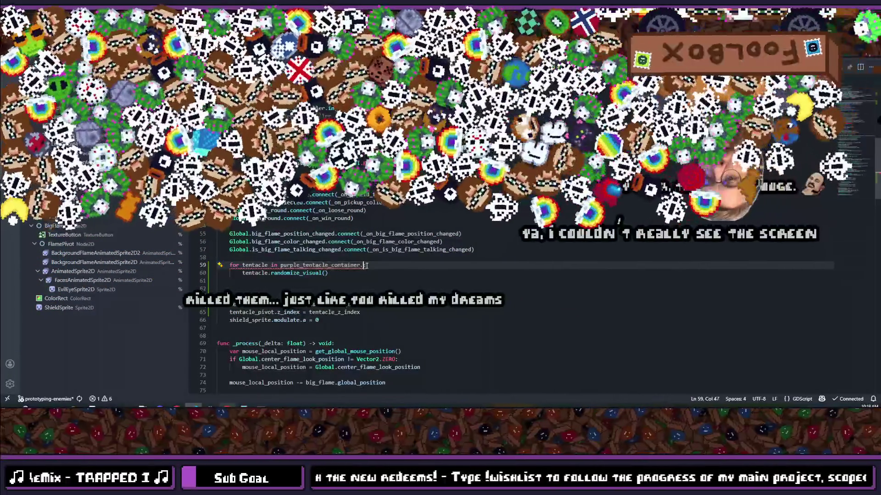
type("get_children")
key("Return")
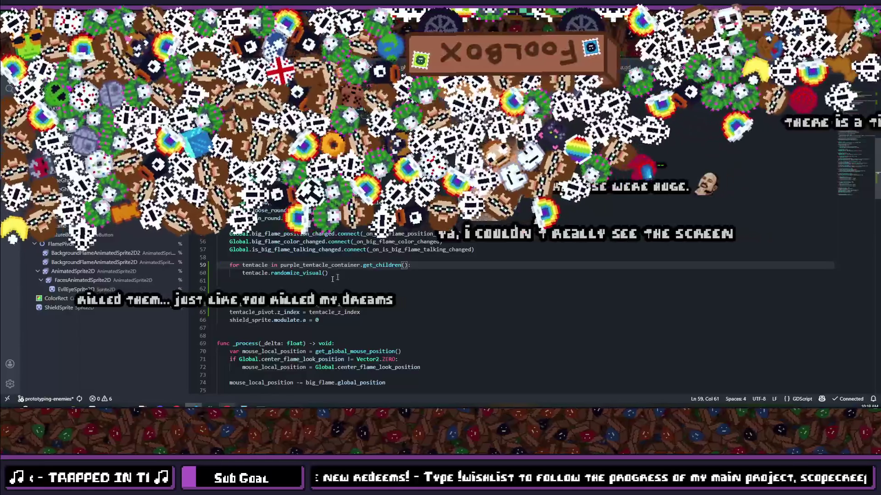
left_click_drag(347, 274, 229, 234)
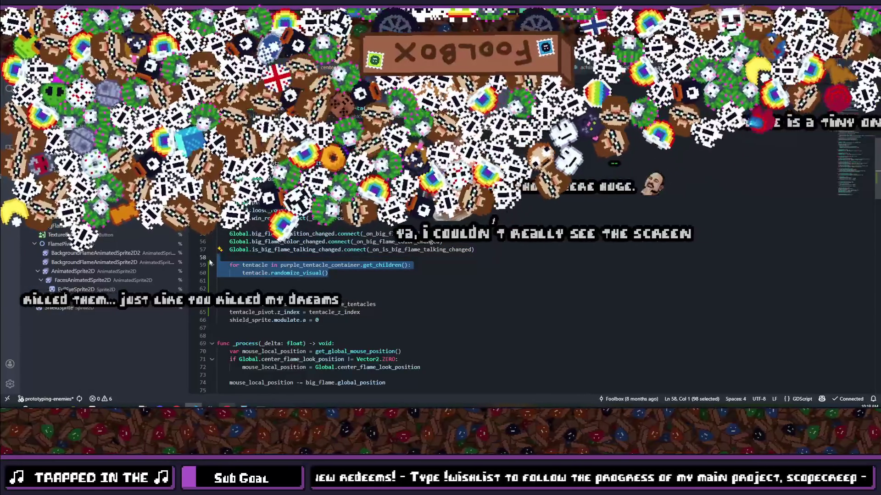
key("ctrl+c")
Paste a copy of the purple loop below it and rename 'purple' to 'red' for red_tentacle_container.
left_click(253, 288)
key("ctrl+v")
key("Return")
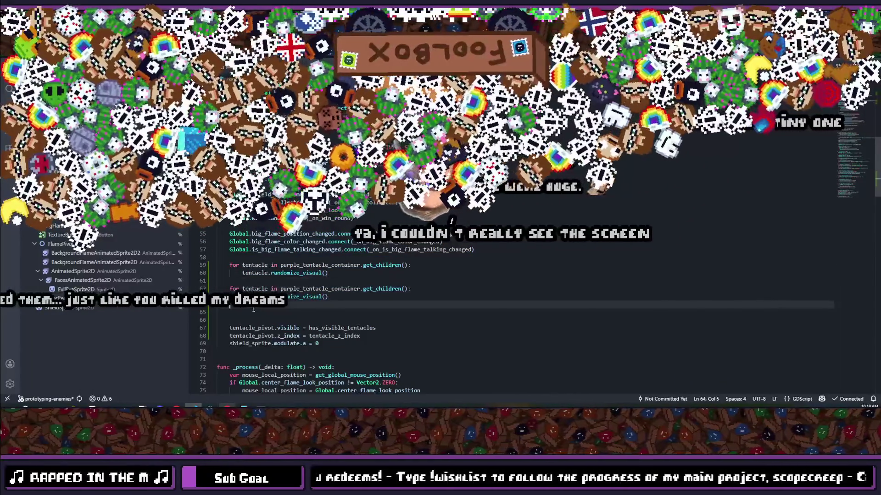
key("BackSpace")
key("Delete")
key("Delete")
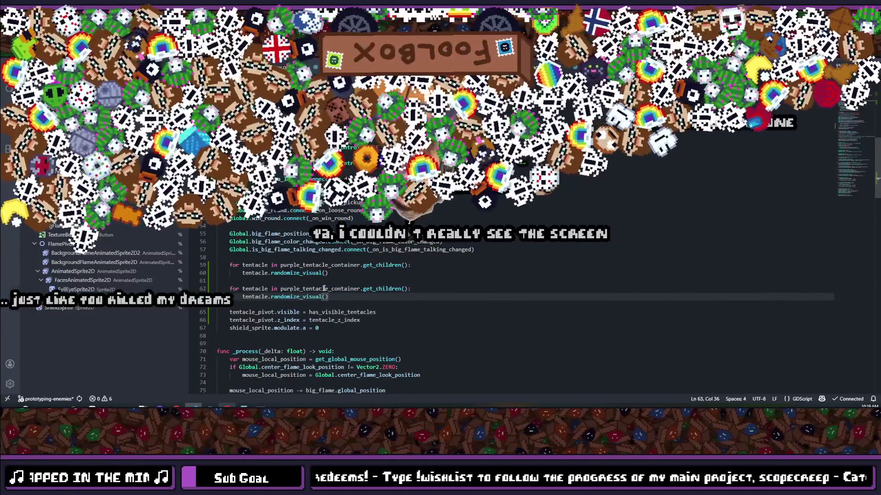
key("Up")
key("Up")
left_click_drag(299, 289, 280, 289)
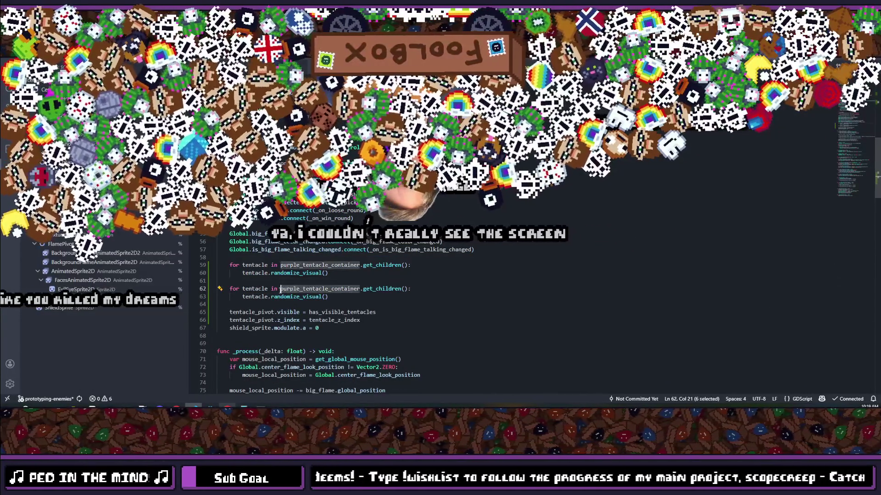
type("red")
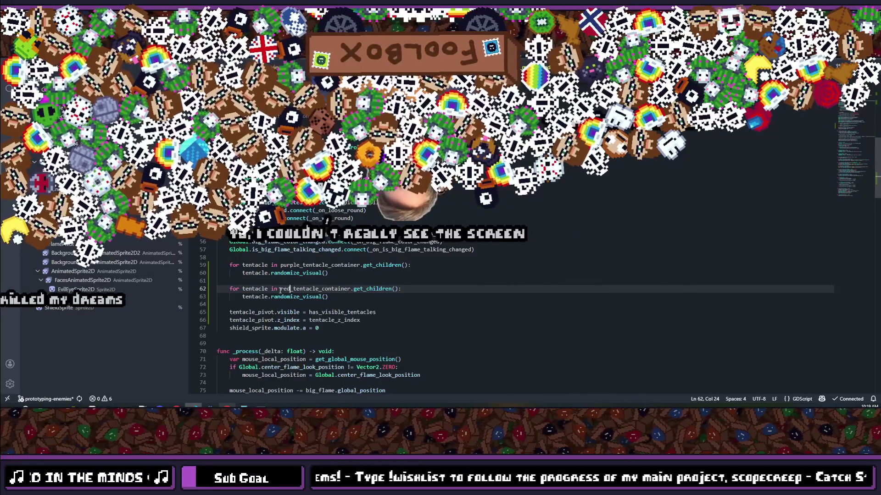
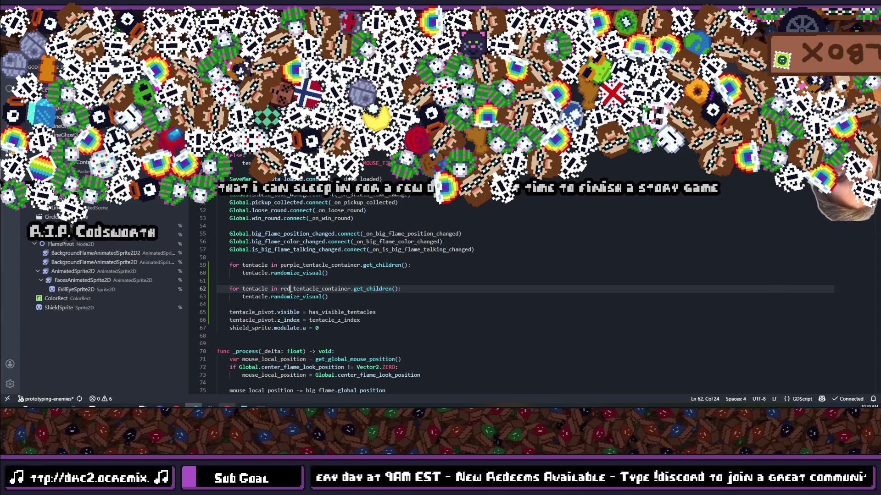
Review the red tentacle randomize loop and the TODO comment in center_flame.gd.
left_click(408, 290)
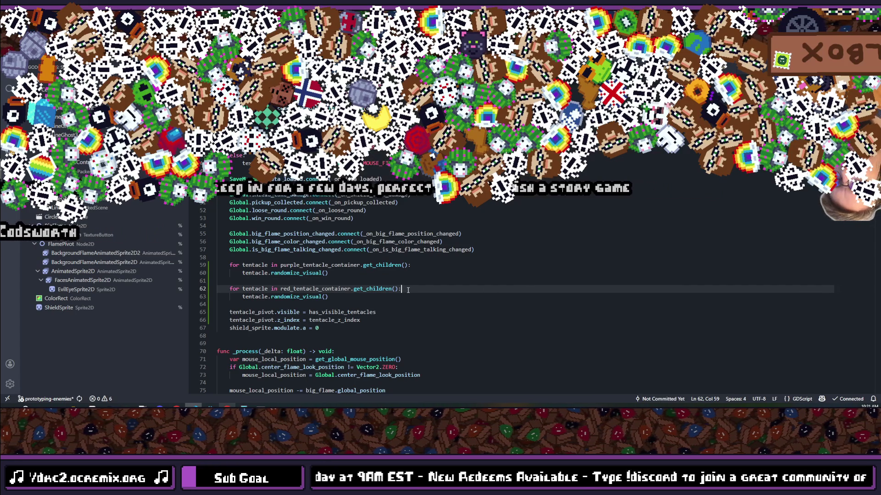
scroll(403, 264, "down", 7)
scroll(404, 264, "up", 6)
scroll(403, 264, "up", 6)
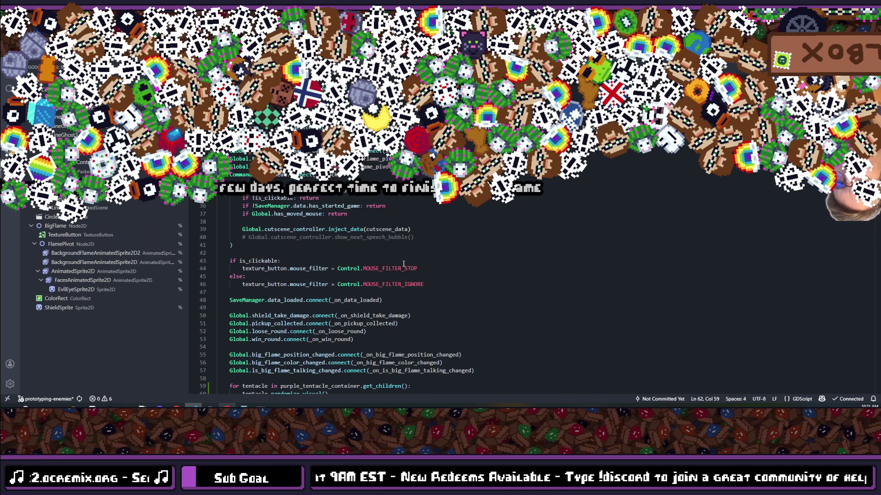
scroll(403, 264, "down", 20)
scroll(404, 263, "down", 11)
scroll(404, 263, "up", 18)
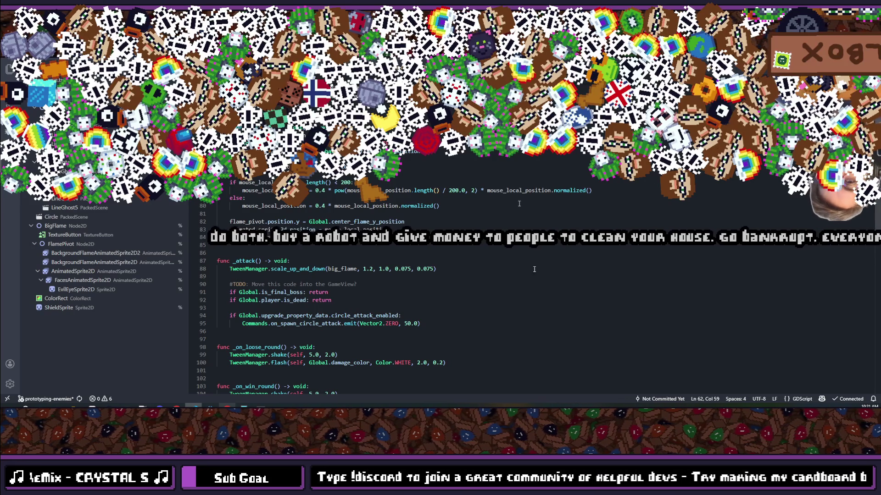
left_click(522, 286)
scroll(521, 287, "up", 4)
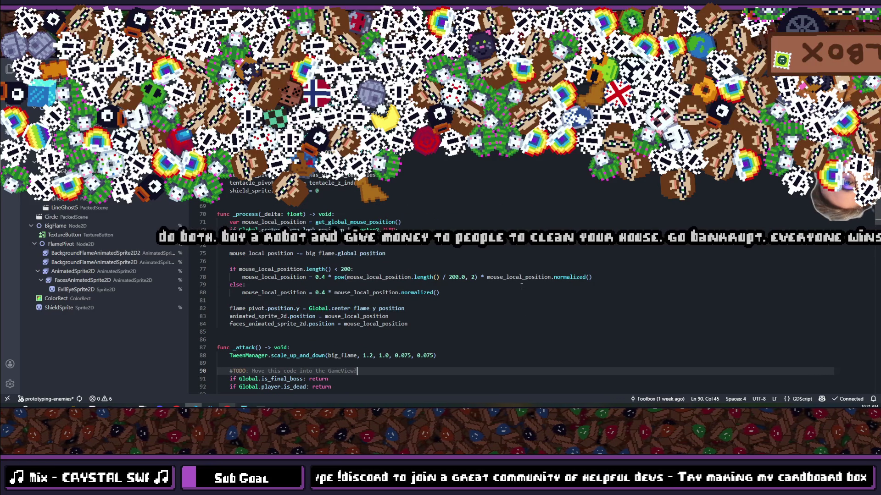
Glance at Godot, then review the pressed handler block and undo two recent edits.
key("alt+Tab")
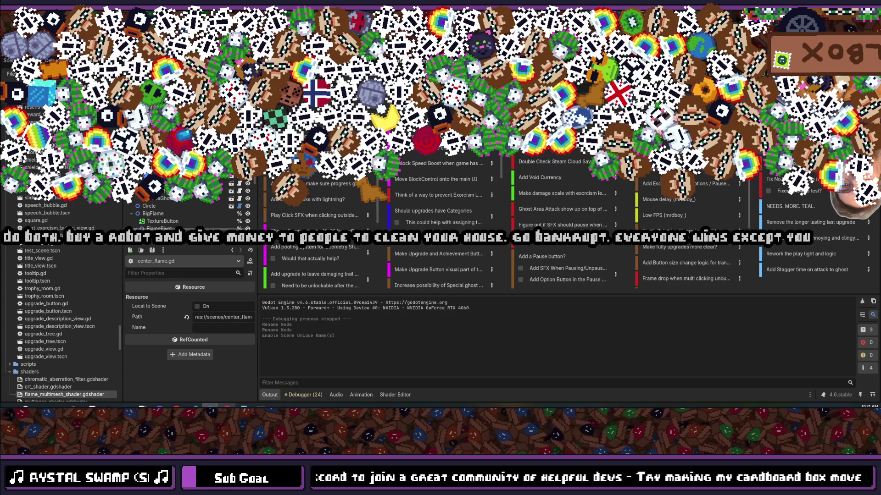
key("alt+Tab")
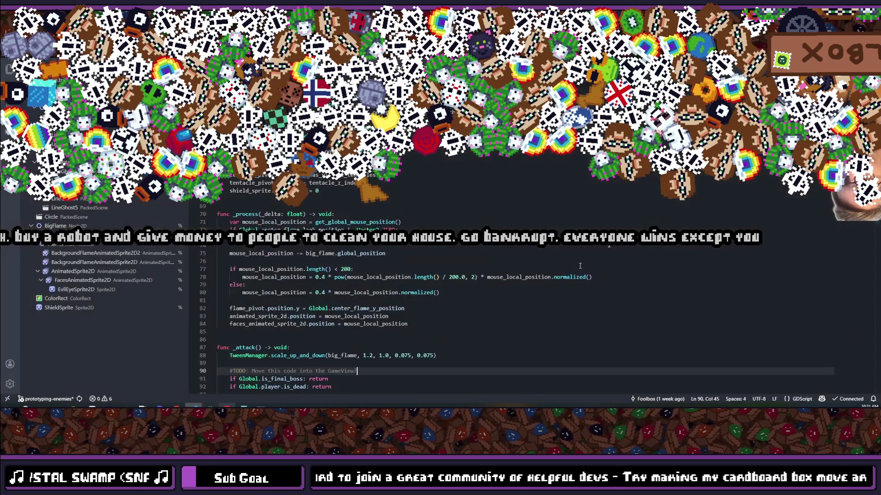
scroll(285, 207, "up", 12)
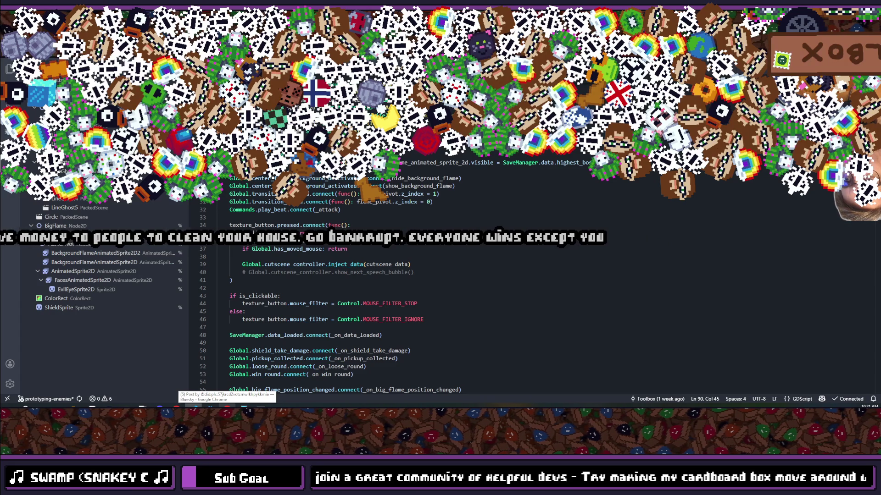
scroll(440, 275, "down", 4)
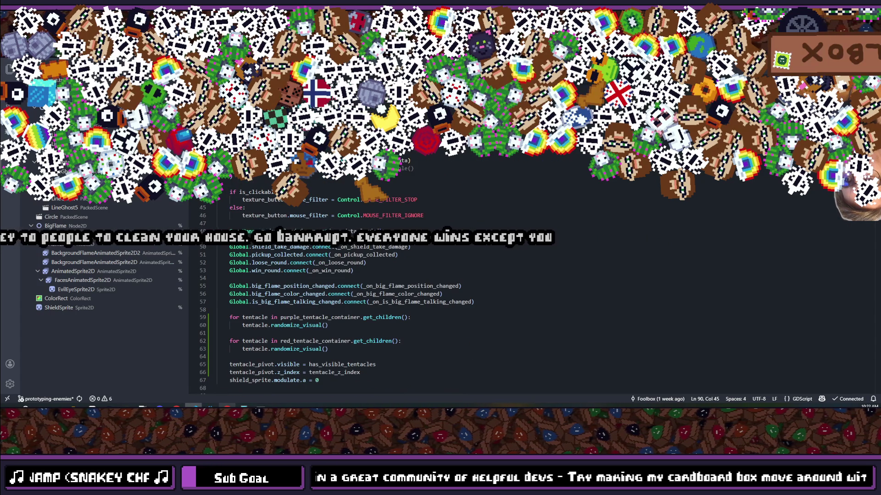
scroll(322, 198, "up", 3)
left_click(555, 248)
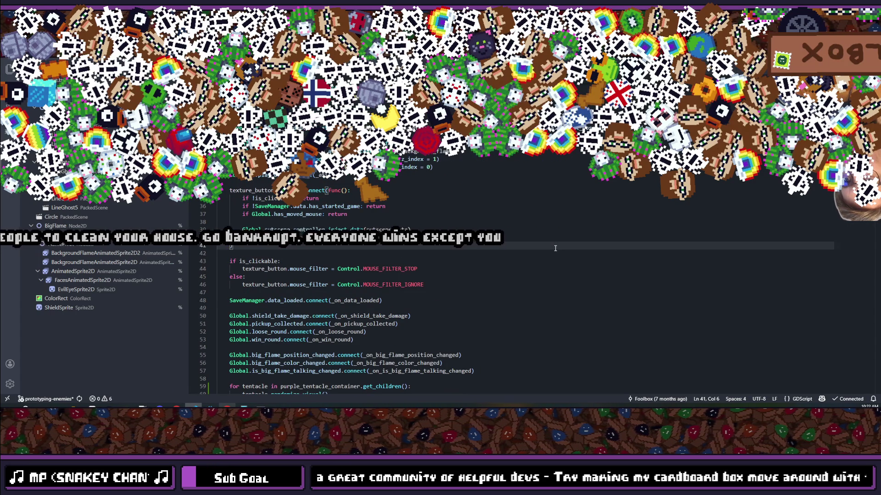
scroll(555, 248, "down", 6)
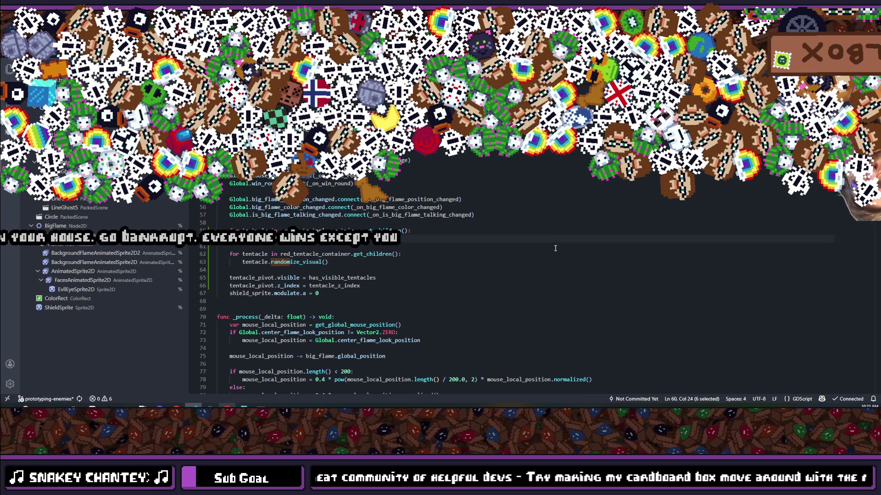
key("ctrl+z")
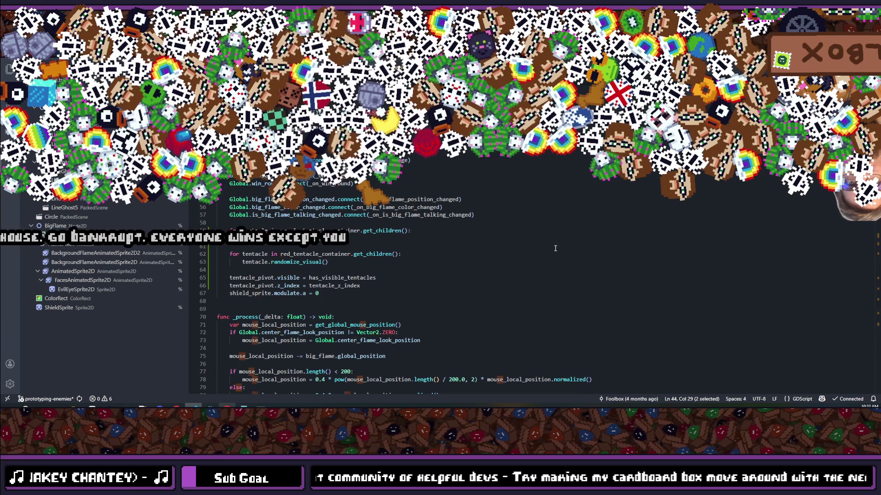
key("ctrl+z")
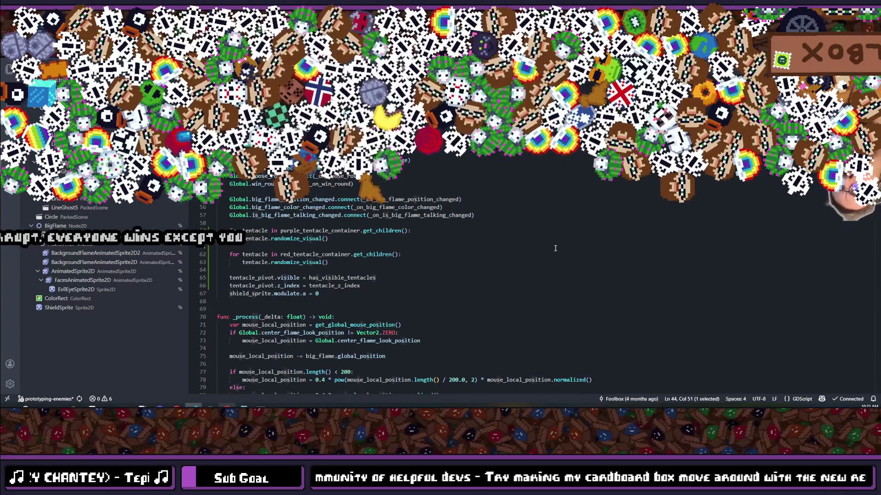
Read through the script and revisit the is_clickable check.
scroll(415, 230, "up", 5)
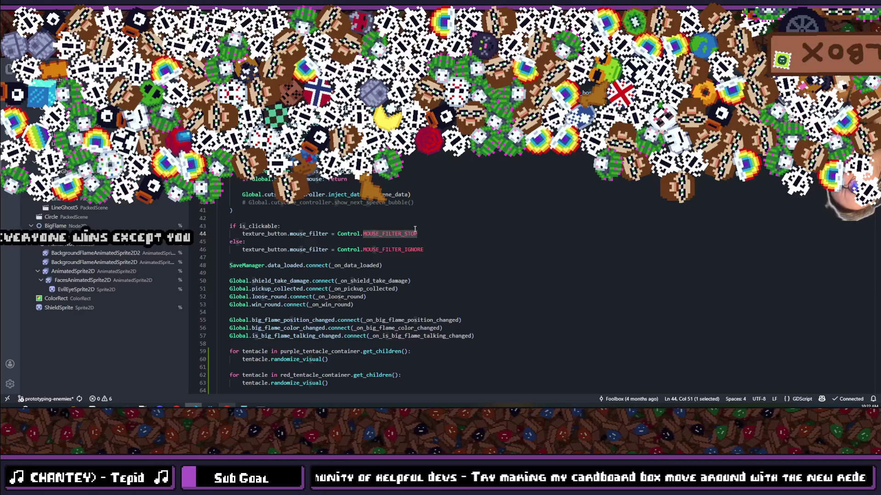
scroll(415, 229, "up", 3)
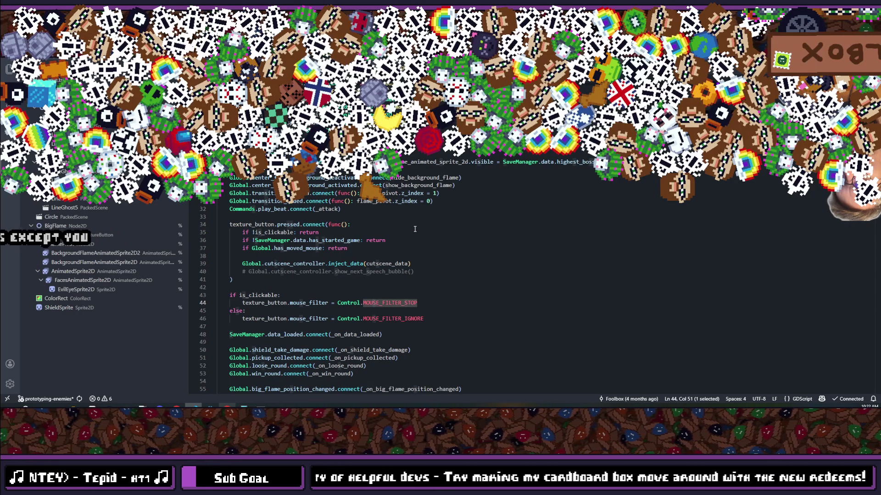
scroll(415, 229, "up", 3)
scroll(415, 229, "down", 2)
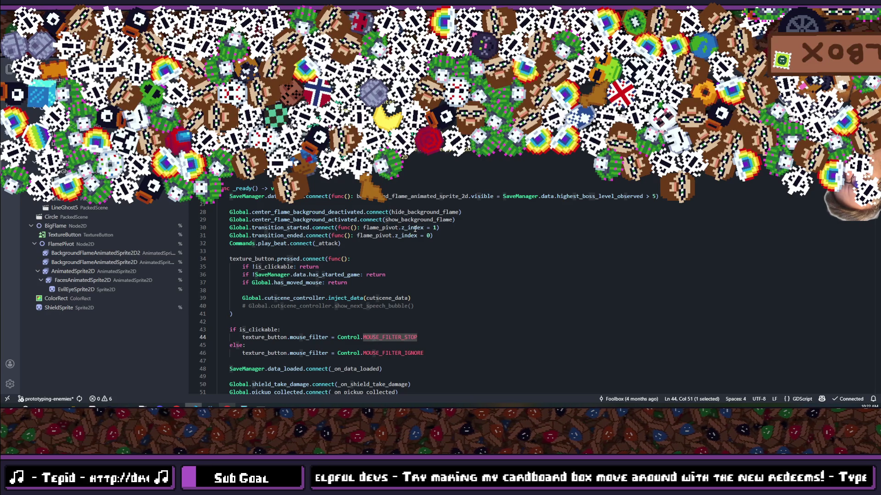
scroll(414, 229, "down", 3)
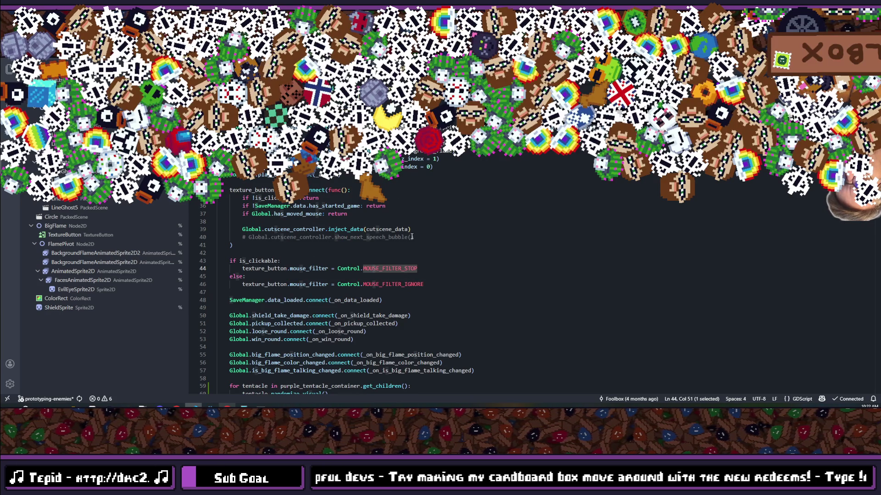
scroll(411, 237, "down", 3)
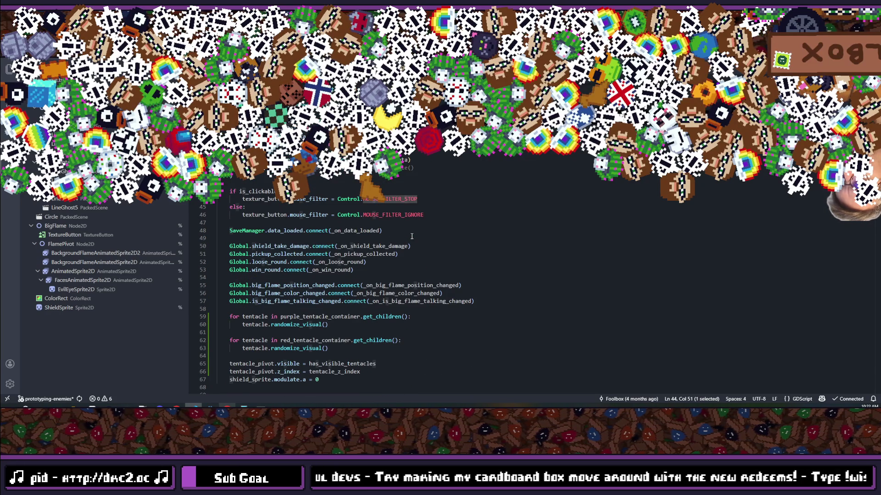
scroll(412, 236, "down", 7)
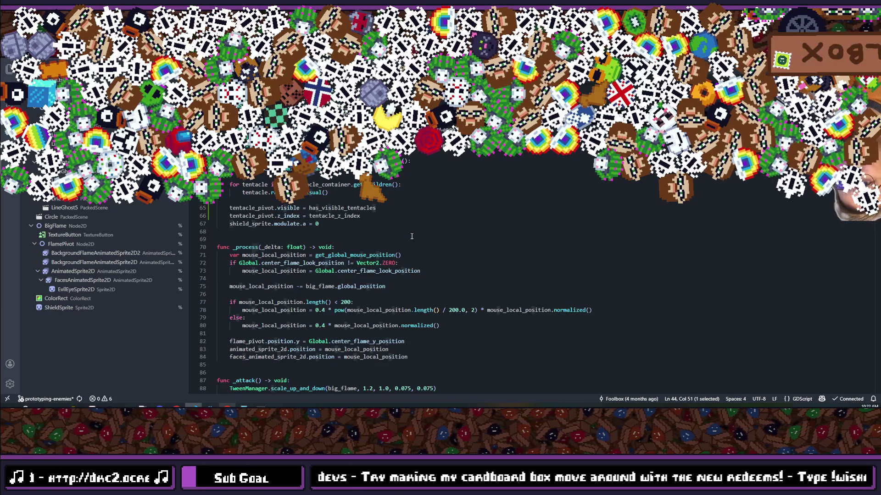
scroll(412, 237, "down", 3)
scroll(411, 237, "down", 4)
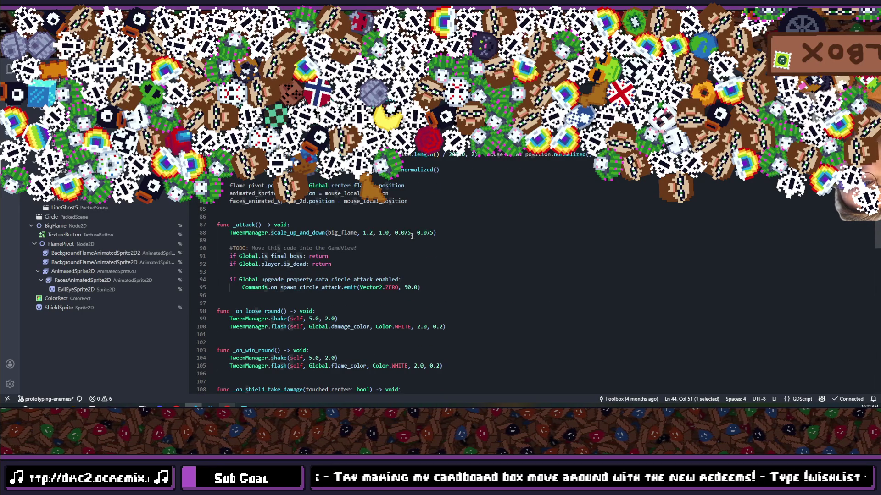
scroll(411, 237, "up", 4)
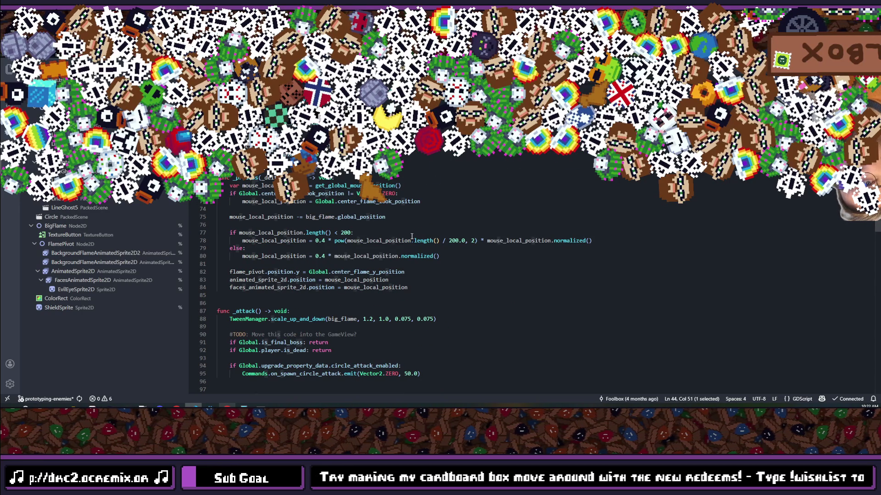
scroll(412, 237, "up", 5)
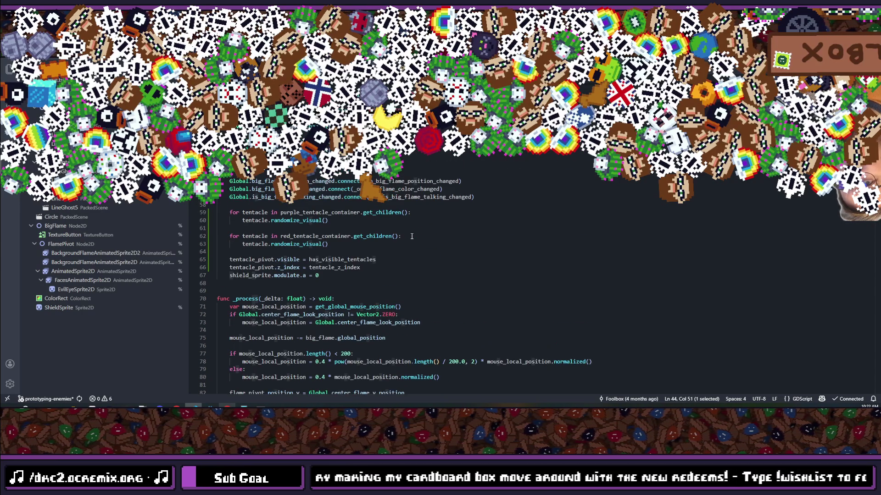
scroll(411, 237, "up", 3)
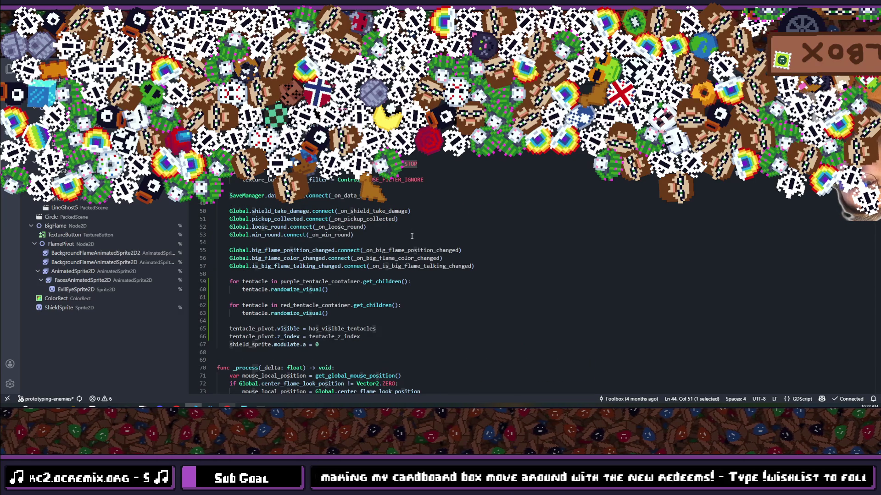
scroll(411, 237, "up", 2)
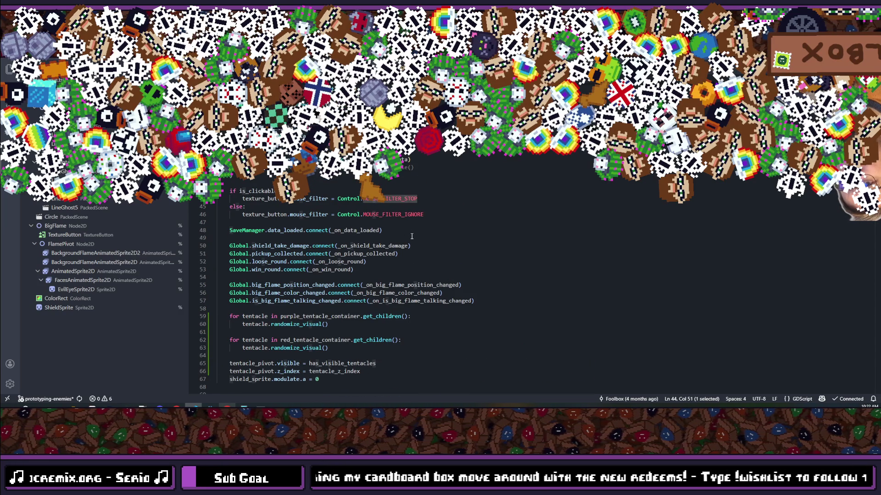
scroll(411, 236, "up", 3)
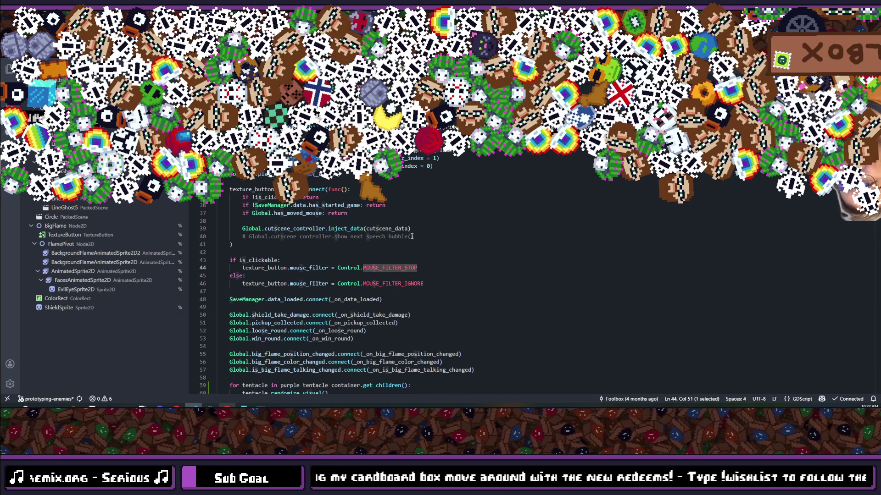
scroll(412, 237, "up", 3)
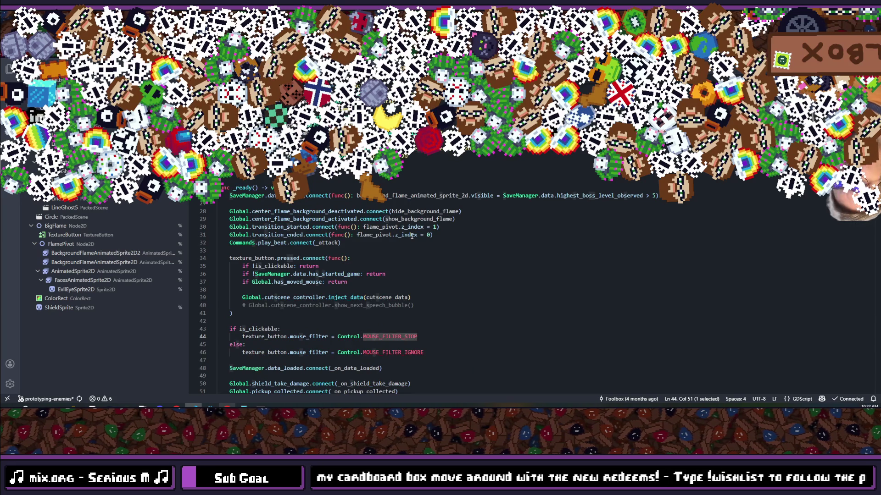
scroll(411, 237, "down", 20)
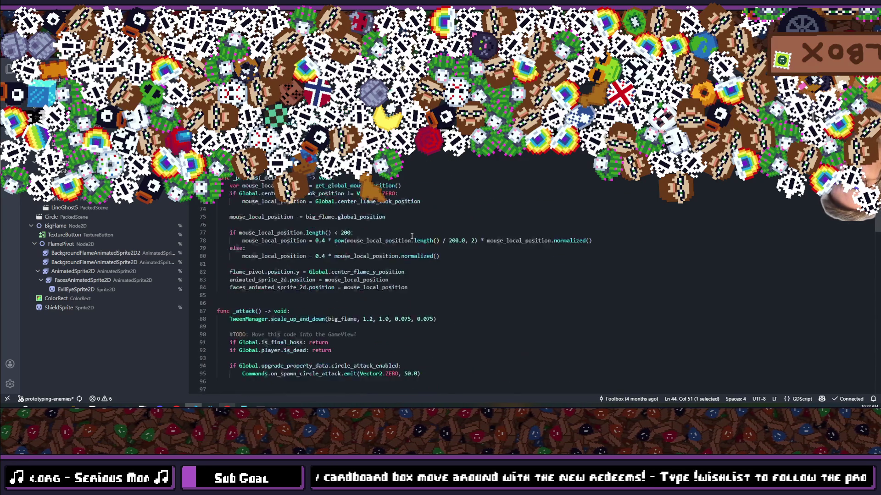
scroll(411, 236, "down", 15)
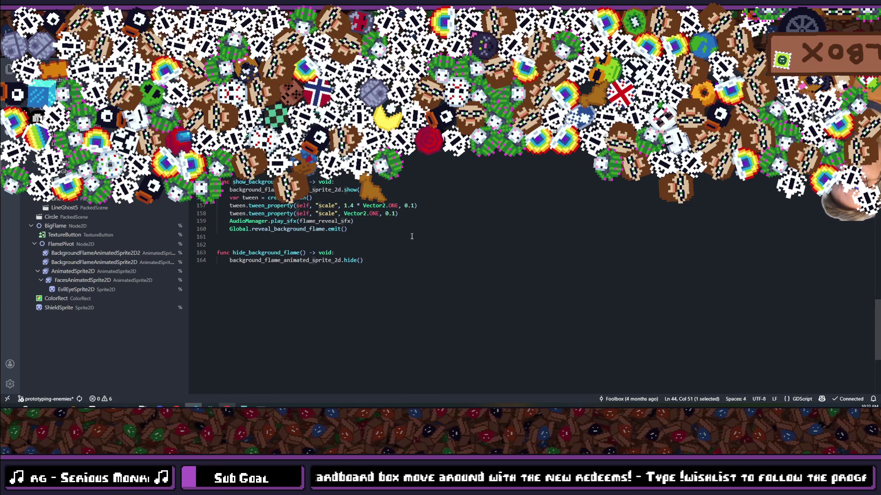
scroll(412, 236, "up", 20)
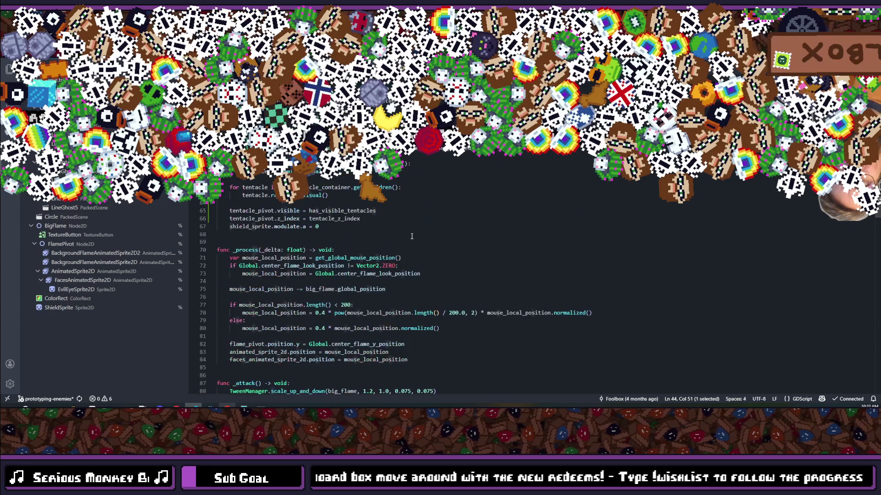
scroll(412, 236, "up", 6)
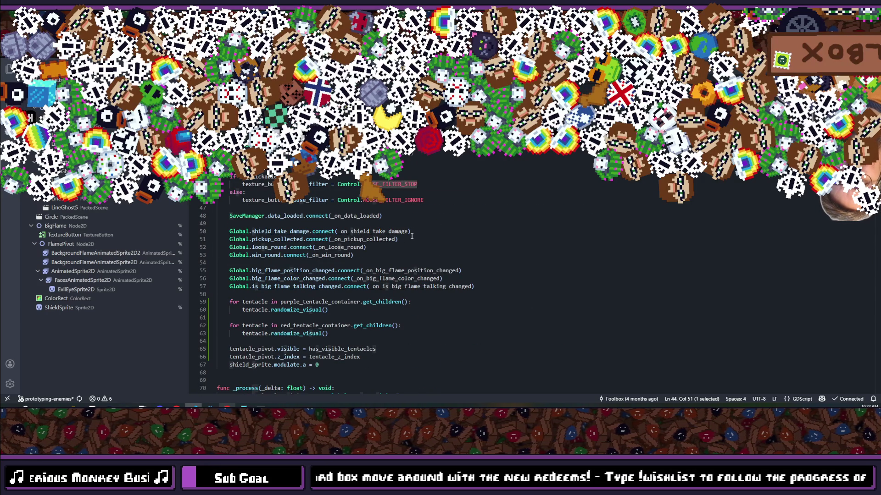
scroll(412, 236, "up", 4)
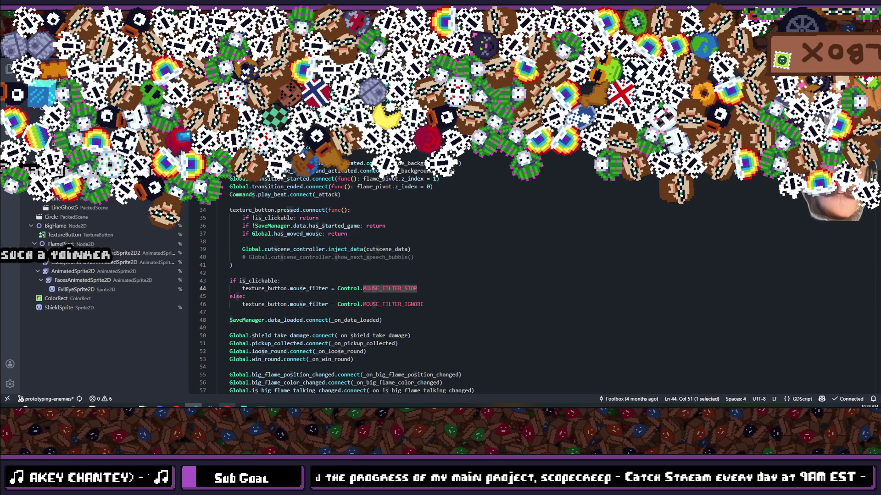
scroll(499, 170, "down", 4)
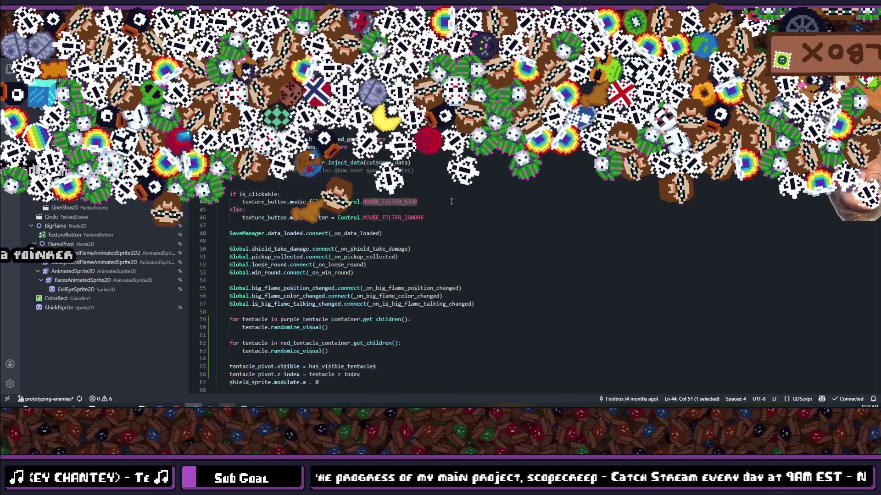
scroll(475, 264, "up", 3)
left_click(475, 264)
scroll(475, 264, "down", 3)
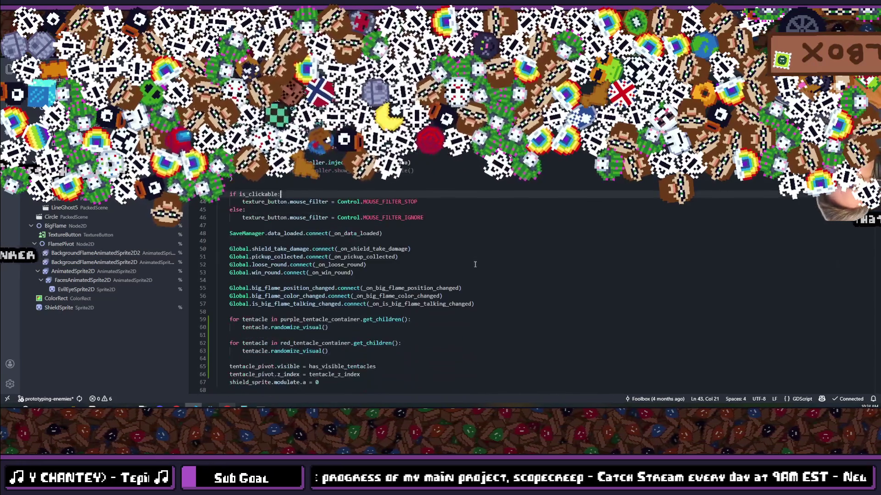
scroll(475, 264, "up", 4)
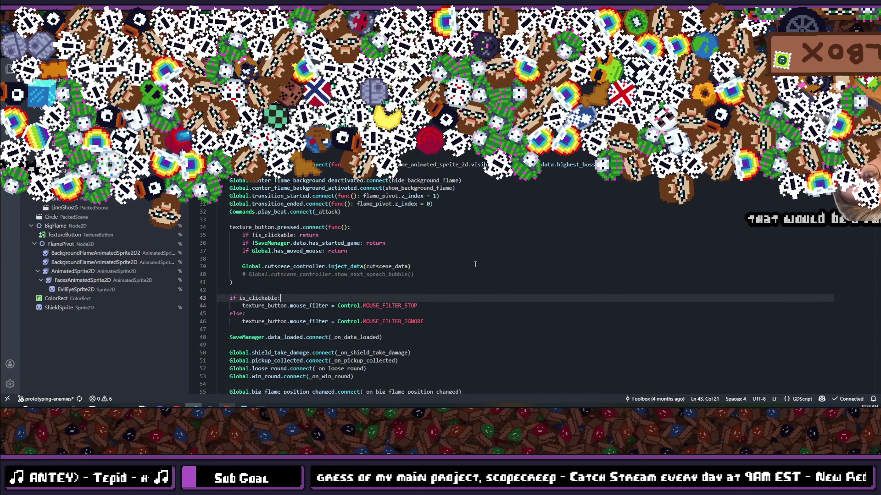
Dismiss the project file list and examine the final-boss check.
key("ctrl+p")
key("Escape")
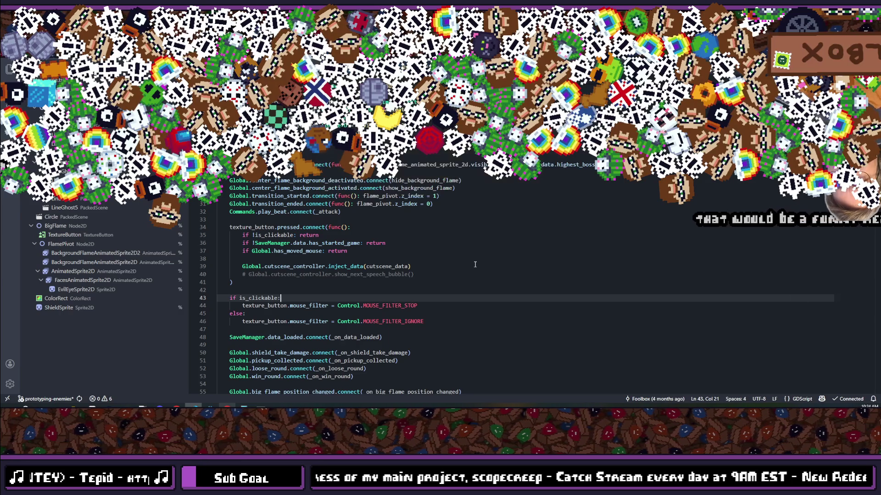
scroll(475, 264, "down", 7)
scroll(475, 264, "down", 12)
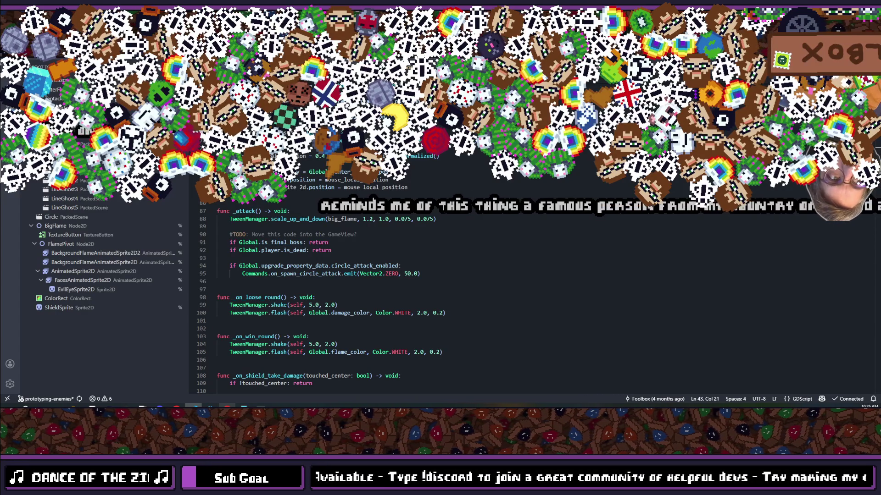
left_click(355, 245)
scroll(355, 245, "up", 10)
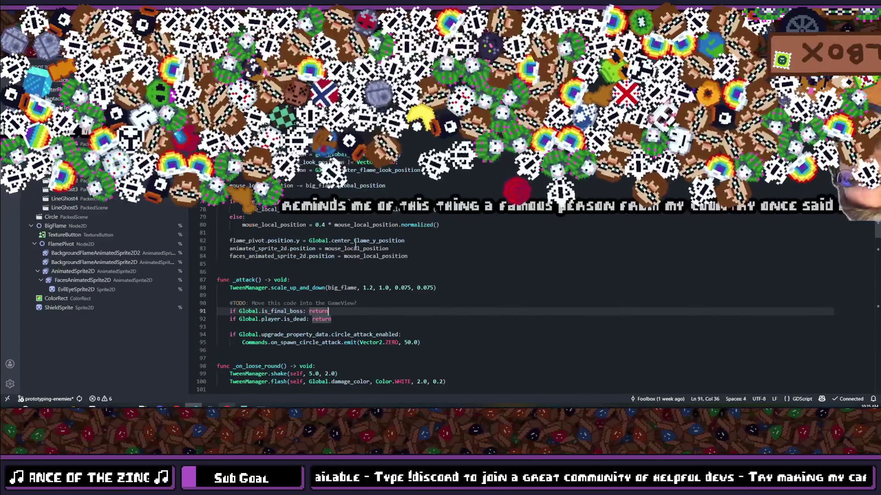
scroll(355, 245, "down", 12)
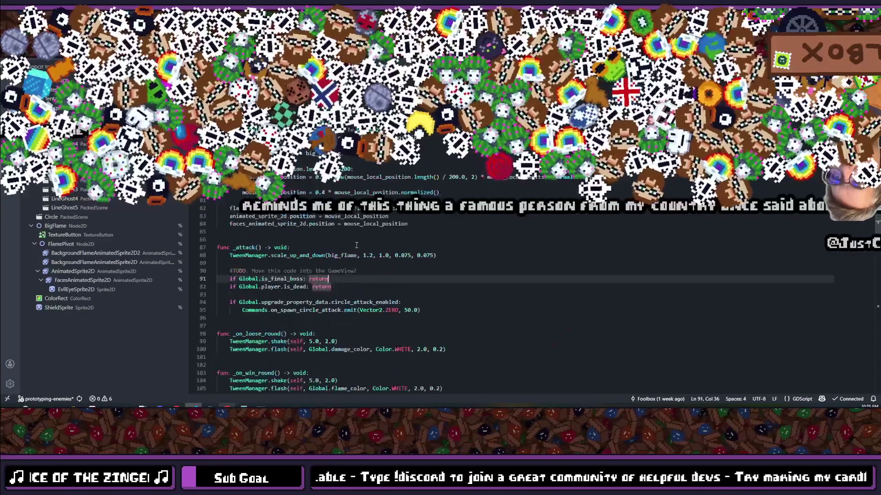
scroll(356, 245, "down", 12)
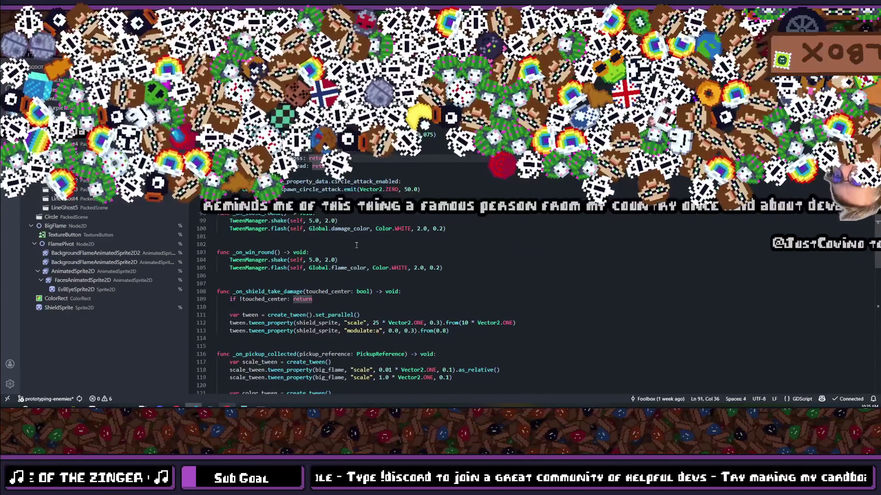
scroll(356, 245, "up", 12)
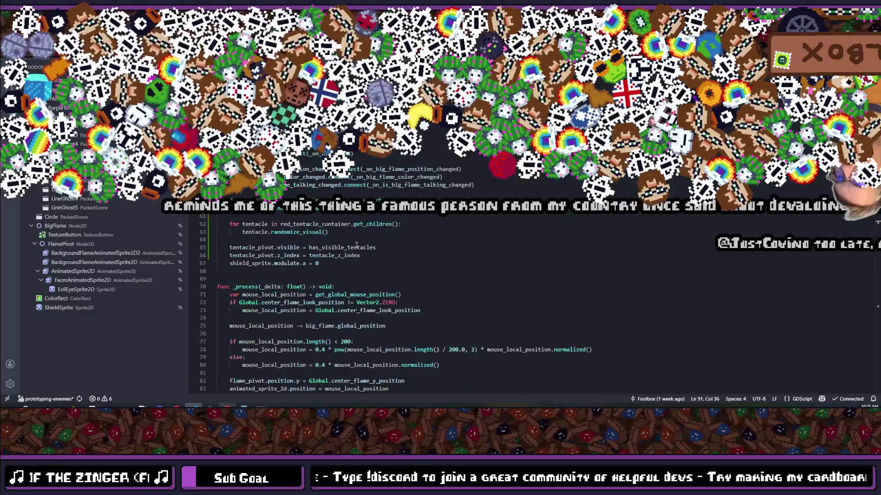
scroll(357, 246, "down", 2)
scroll(356, 245, "up", 3)
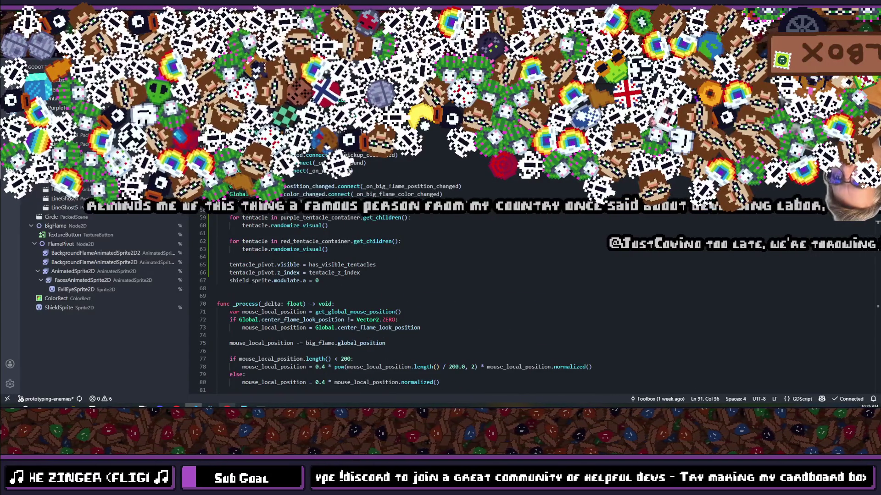
scroll(356, 245, "up", 5)
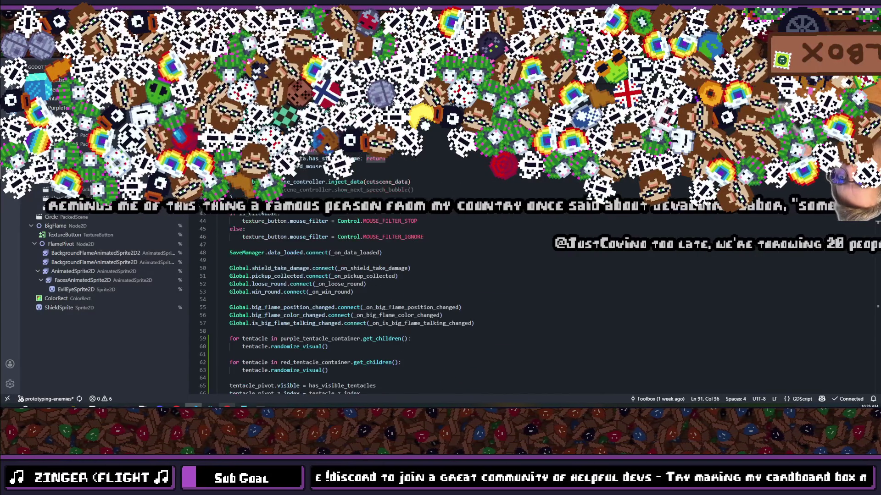
scroll(356, 246, "down", 15)
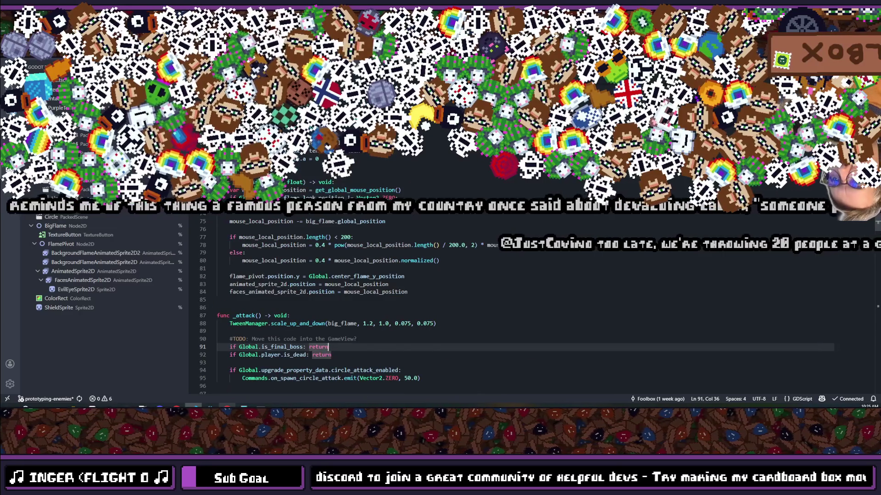
scroll(356, 245, "down", 1)
scroll(357, 246, "down", 18)
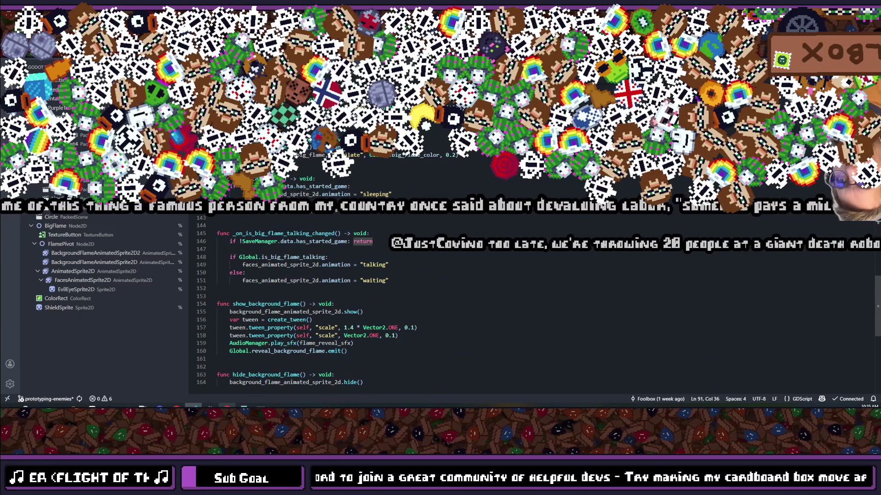
scroll(357, 246, "down", 3)
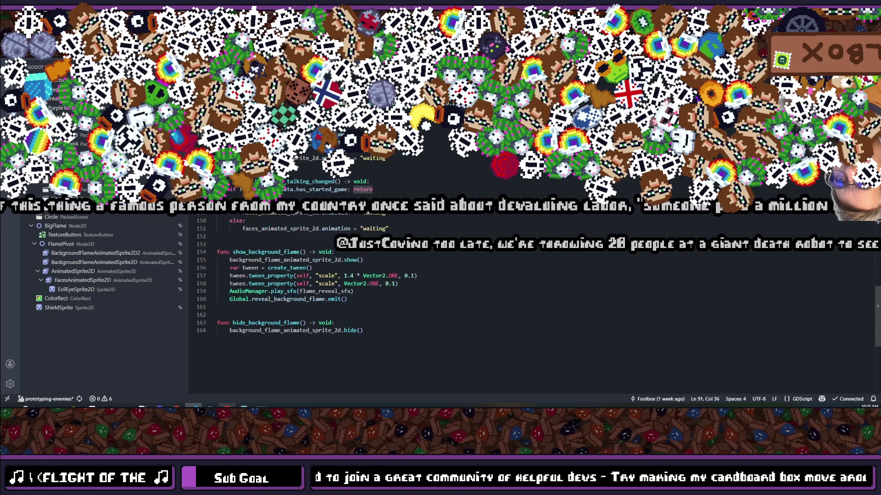
scroll(398, 239, "up", 20)
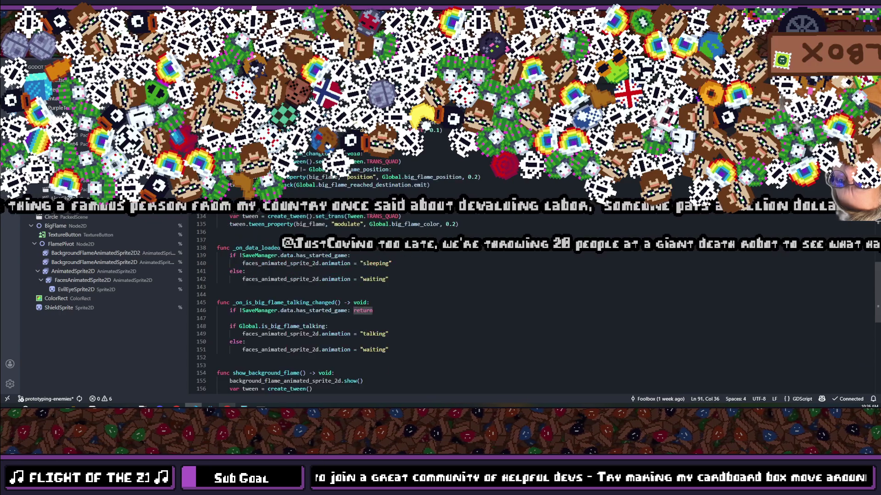
scroll(397, 239, "up", 10)
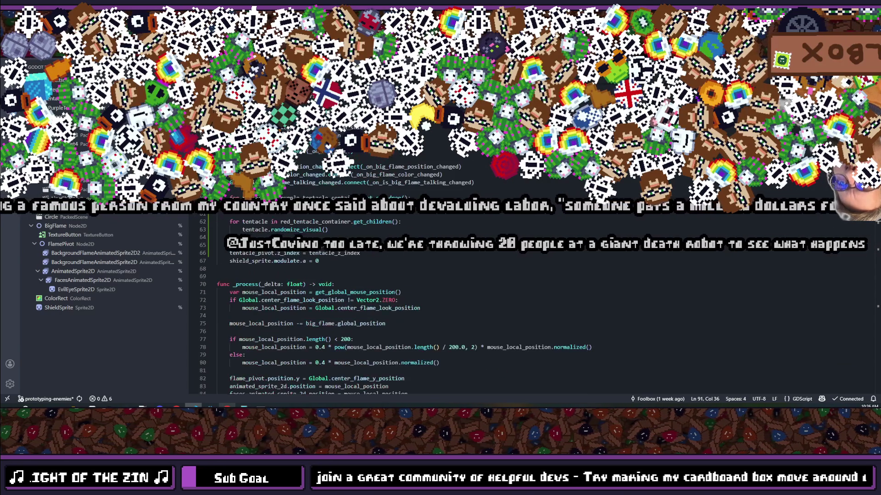
scroll(397, 239, "up", 3)
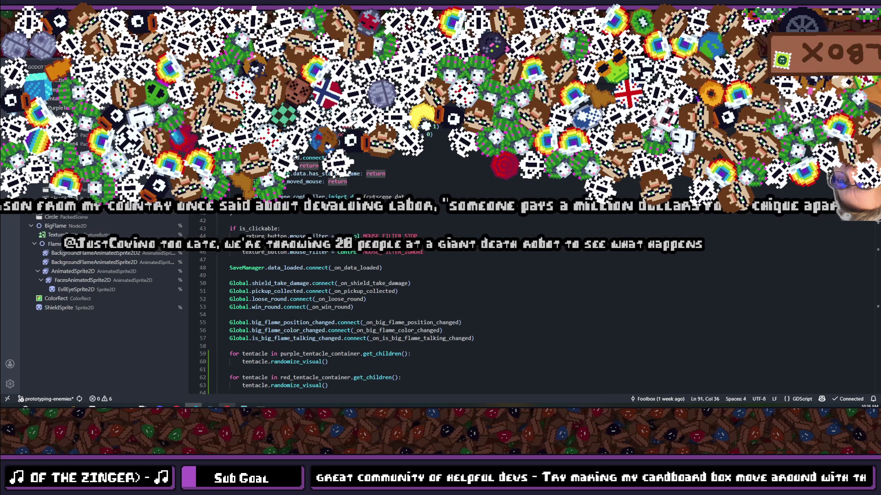
scroll(398, 240, "up", 2)
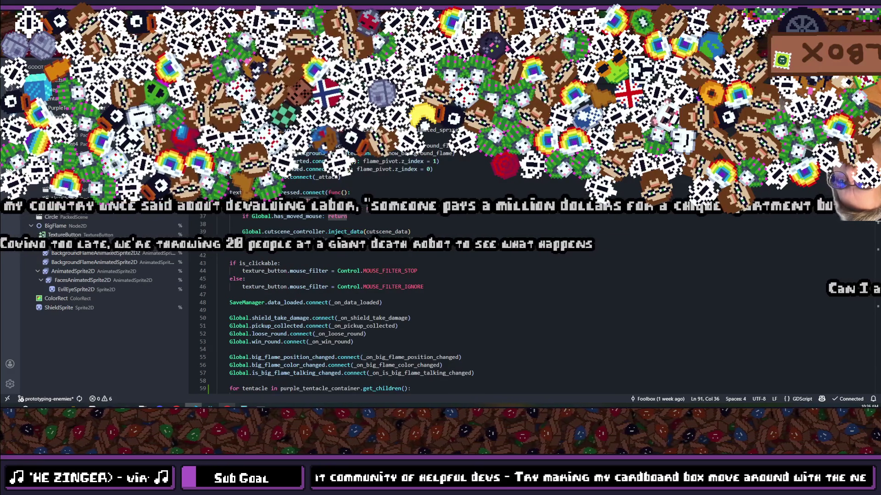
Inspect the cutscene_controller reference and the _on_is_big_flame_talking_changed function.
double_click(292, 233)
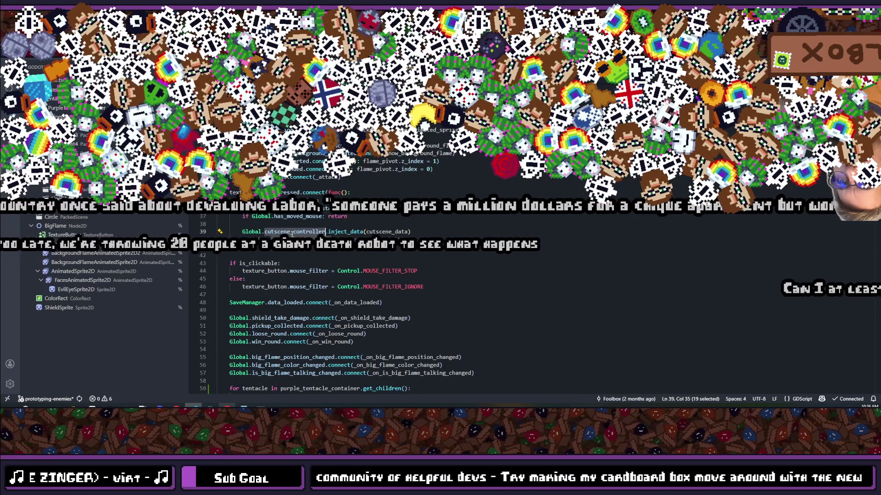
scroll(307, 218, "down", 3)
scroll(308, 219, "down", 12)
scroll(307, 216, "down", 7)
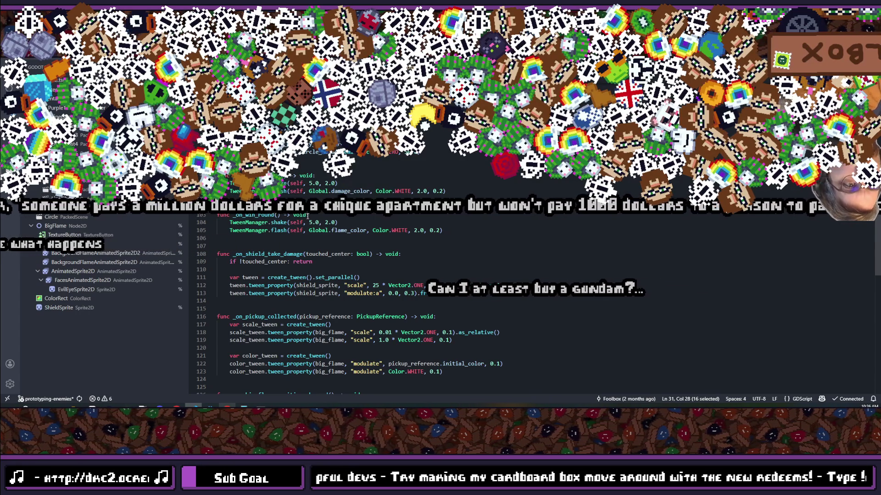
scroll(308, 217, "down", 6)
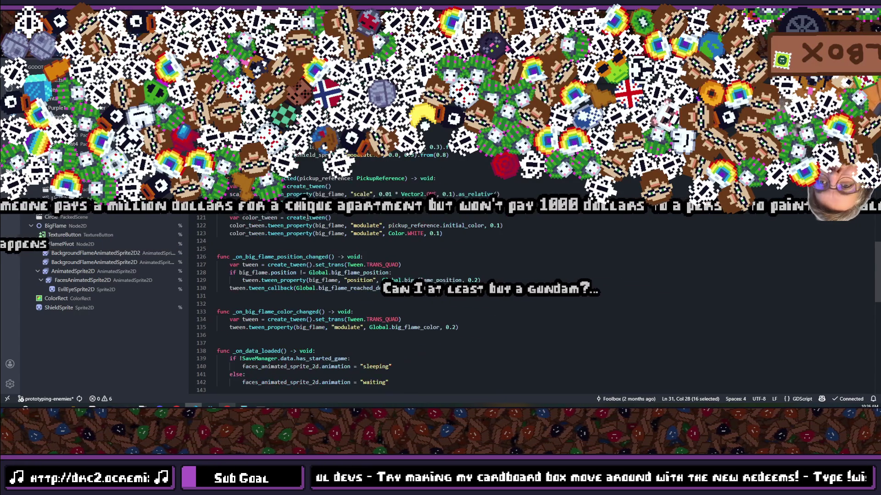
scroll(308, 217, "down", 2)
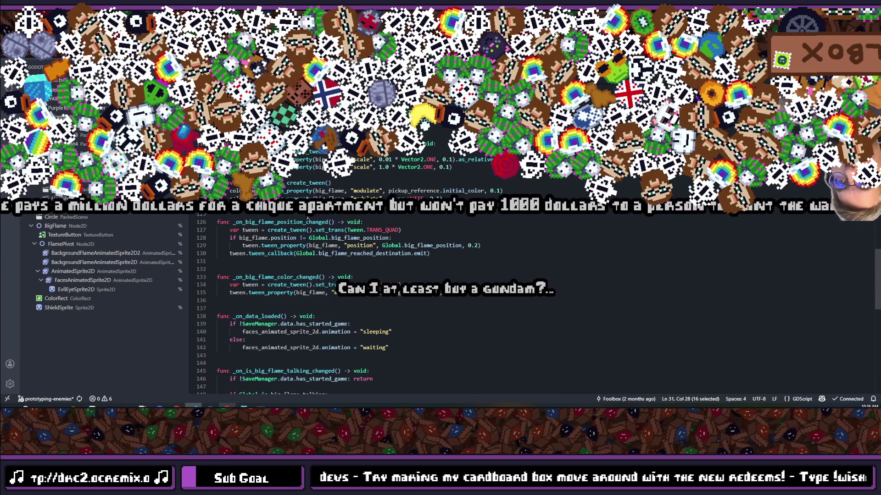
scroll(308, 217, "down", 2)
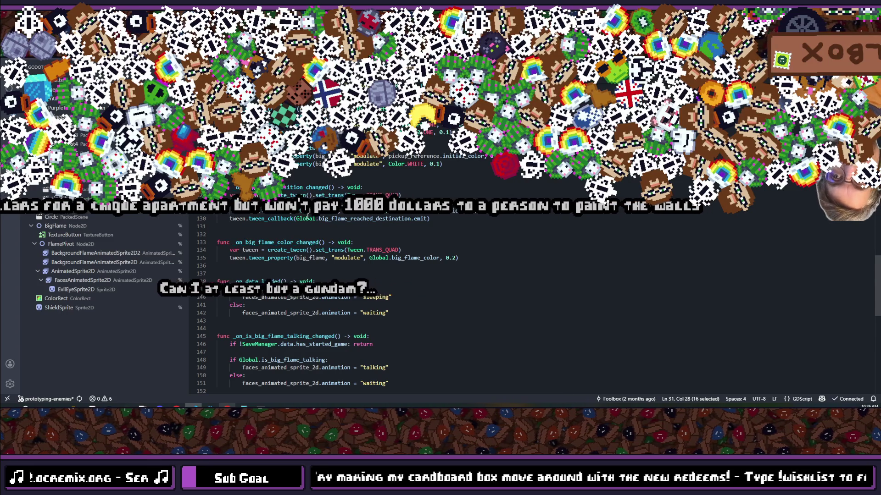
scroll(307, 218, "down", 1)
scroll(307, 218, "down", 5)
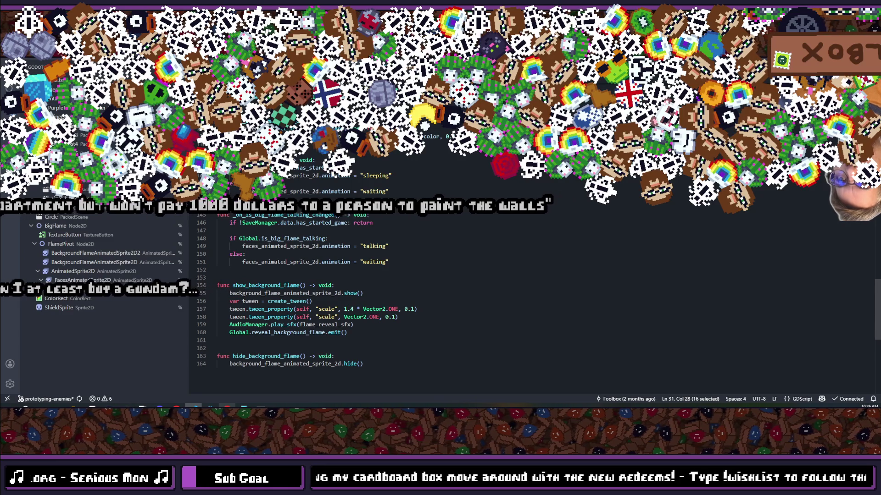
double_click(335, 215)
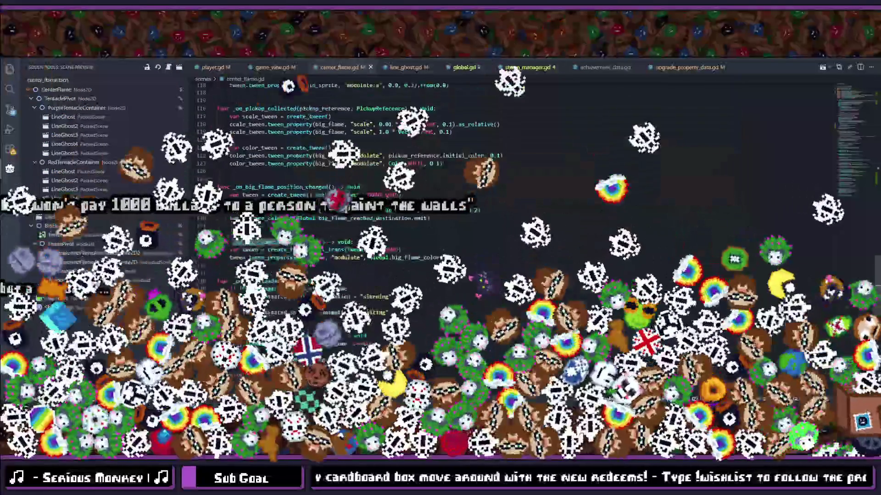
Check the _on_shield_take_damage line, return to line 46, and switch to Godot.
mouse_move(276, 258)
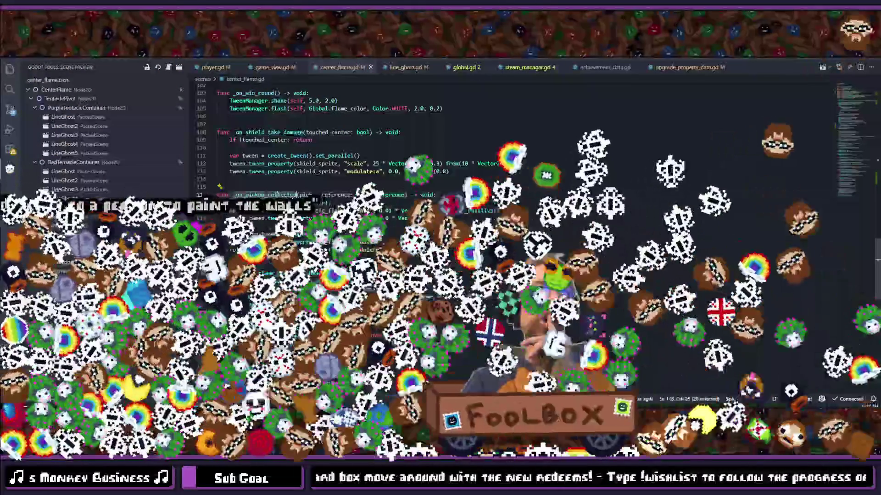
scroll(277, 195, "up", 3)
left_click(403, 184)
scroll(269, 181, "up", 6)
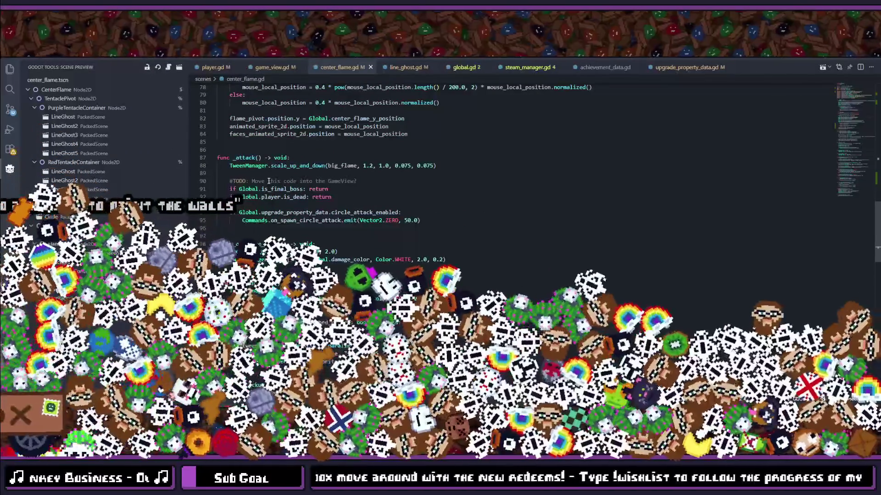
scroll(269, 181, "up", 2)
scroll(269, 181, "up", 2)
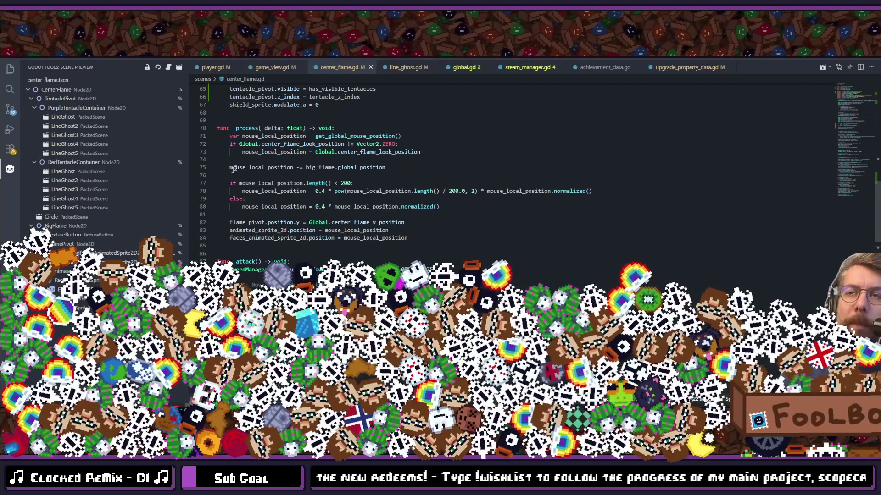
scroll(269, 181, "up", 4)
scroll(334, 225, "up", 2)
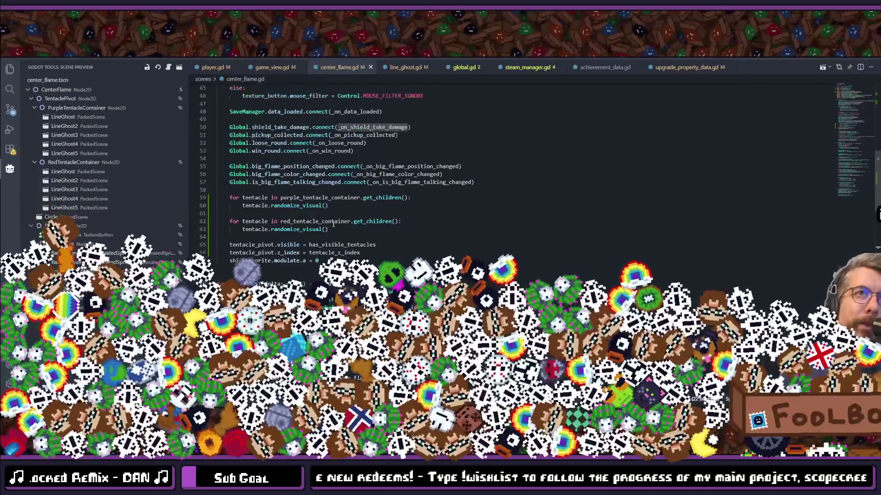
scroll(333, 224, "up", 1)
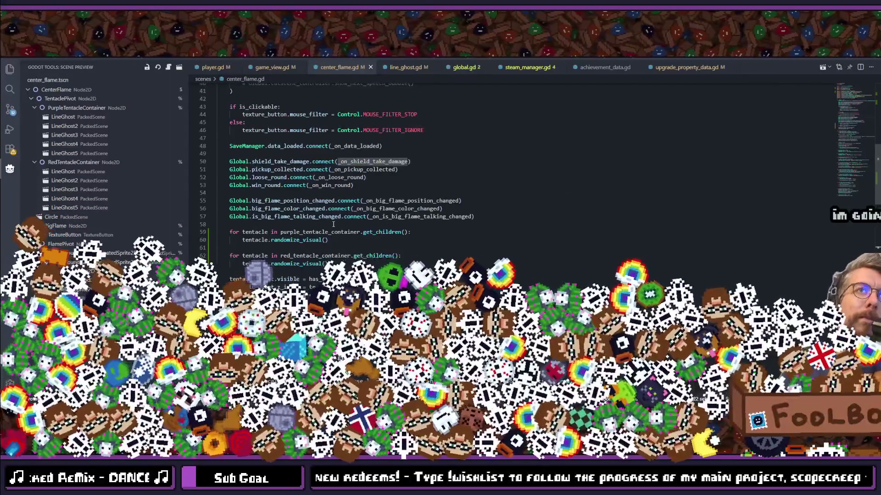
scroll(334, 224, "up", 2)
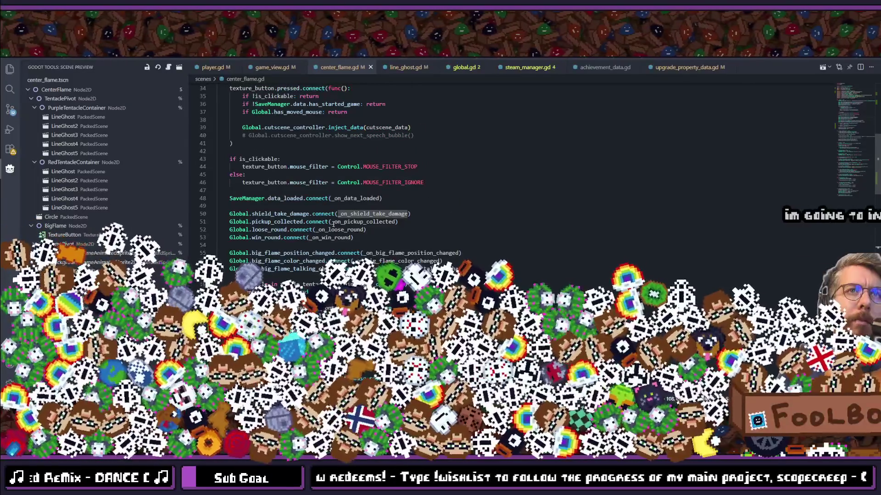
left_click(504, 179)
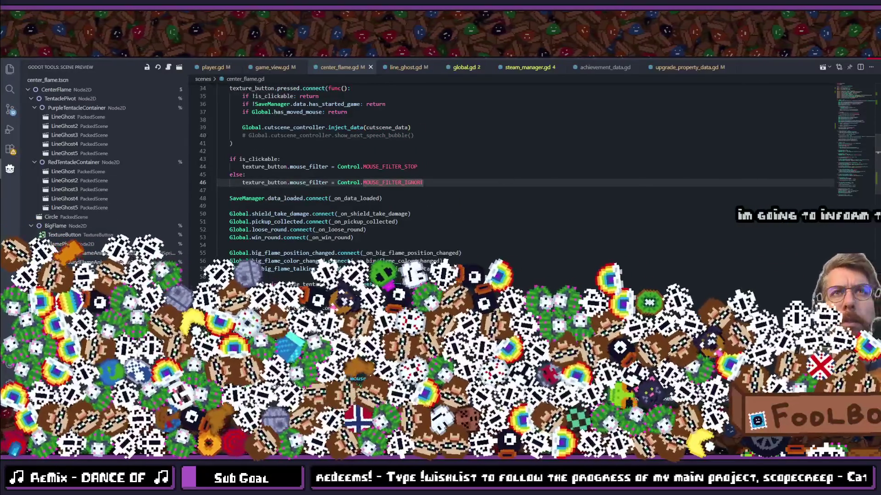
key("alt+Tab")
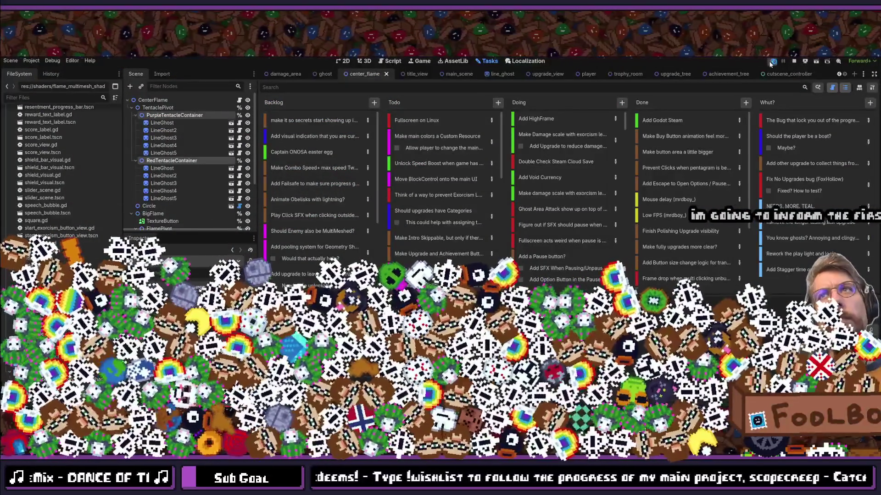
Run the project and browse the game's Upgrade grid and Mausoleum skill tree.
left_click(771, 61)
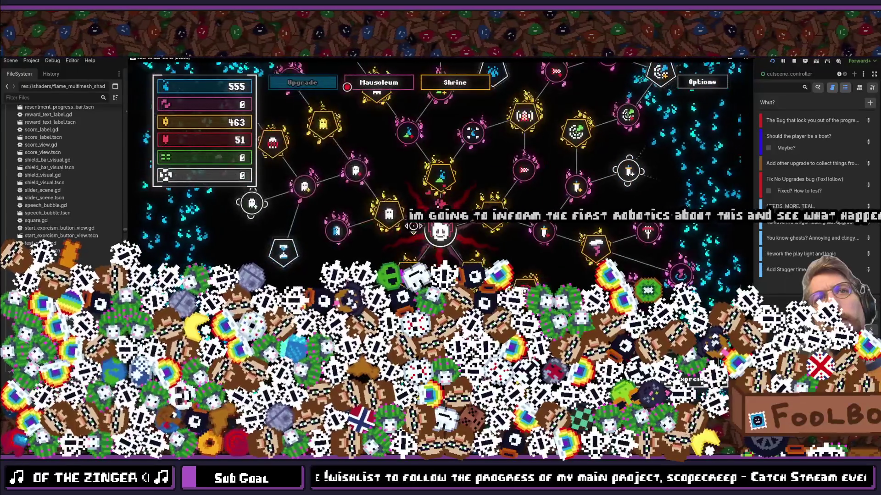
left_click(285, 87)
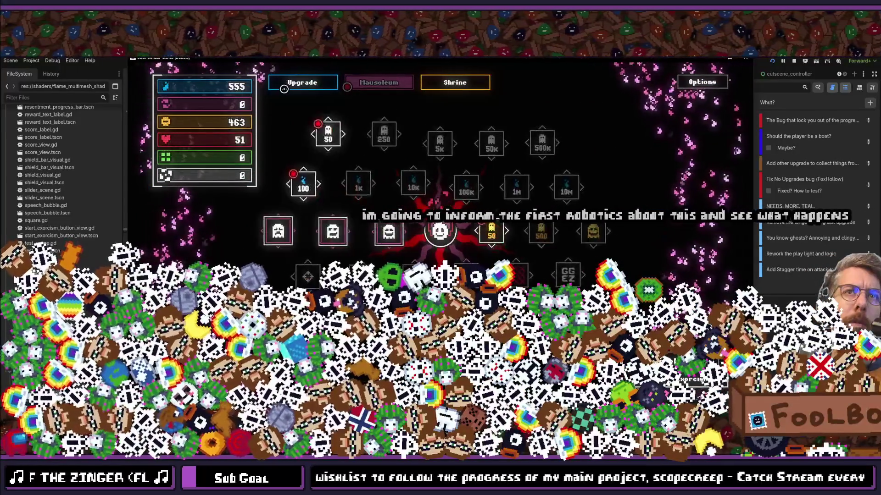
left_click(284, 88)
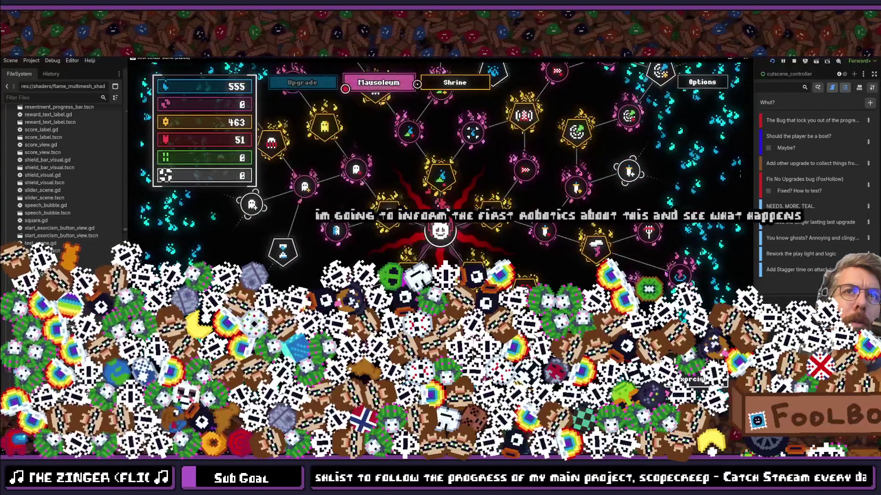